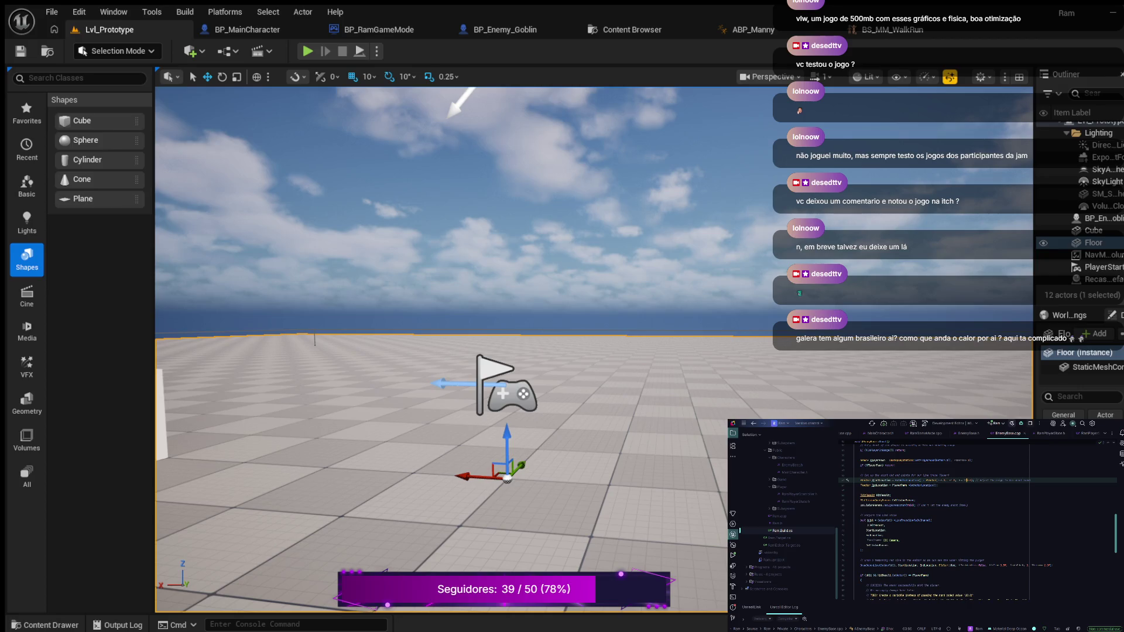
- Start playing the level, eject with F8 to inspect it, then re-possess the player
{"action": "type", "text": "0"}
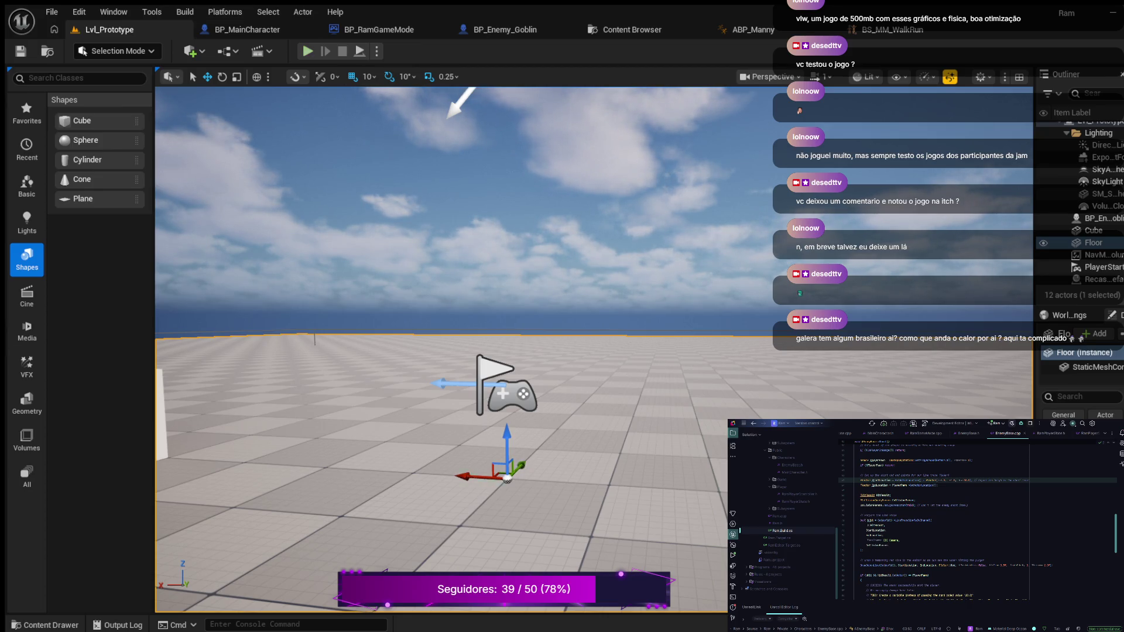
{"action": "key", "text": "alt+p"}
{"action": "key", "text": "w"}
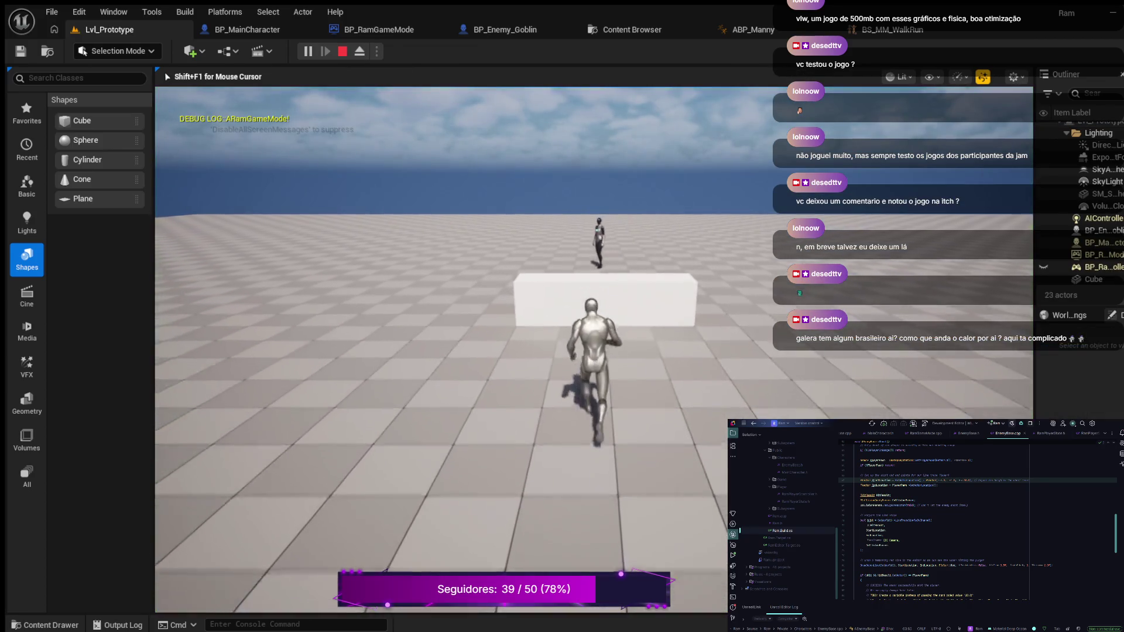
{"action": "key", "text": "F8"}
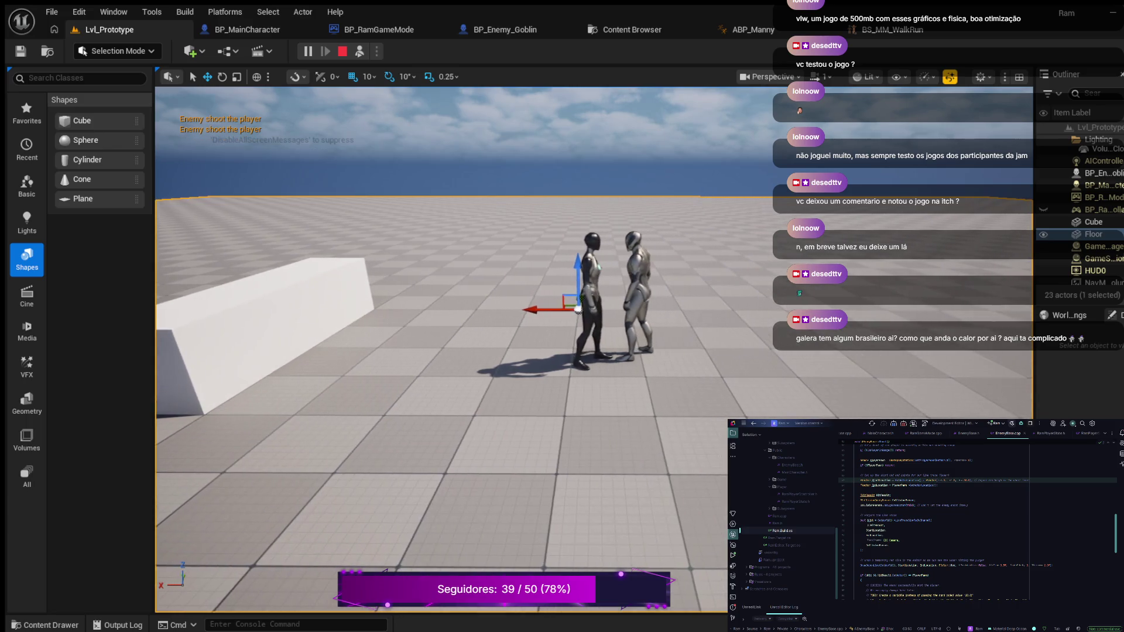
{"action": "key", "text": "e"}
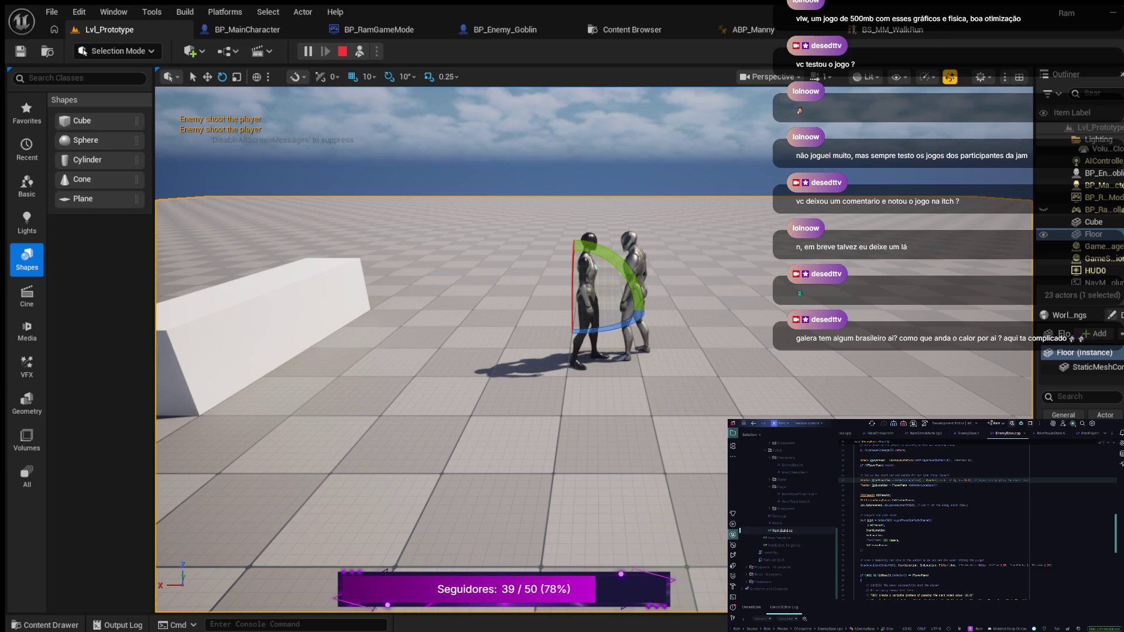
{"action": "key", "text": "F8"}
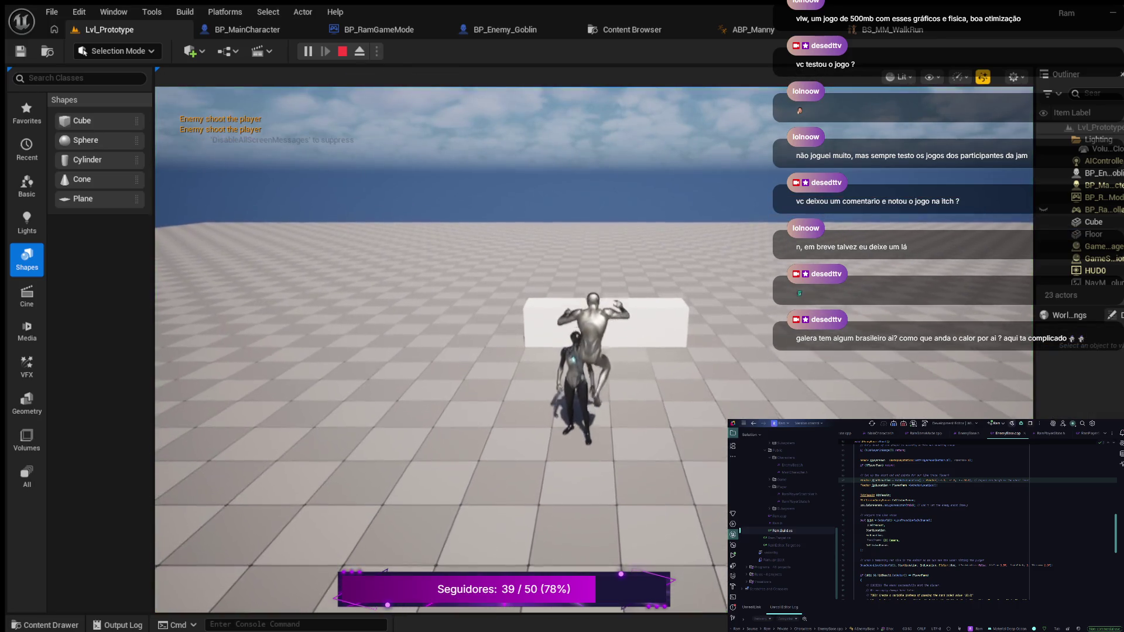
- Run and jump the player around the white block while the enemy chases and fires
{"action": "key", "text": "w"}
{"action": "key", "text": "space"}
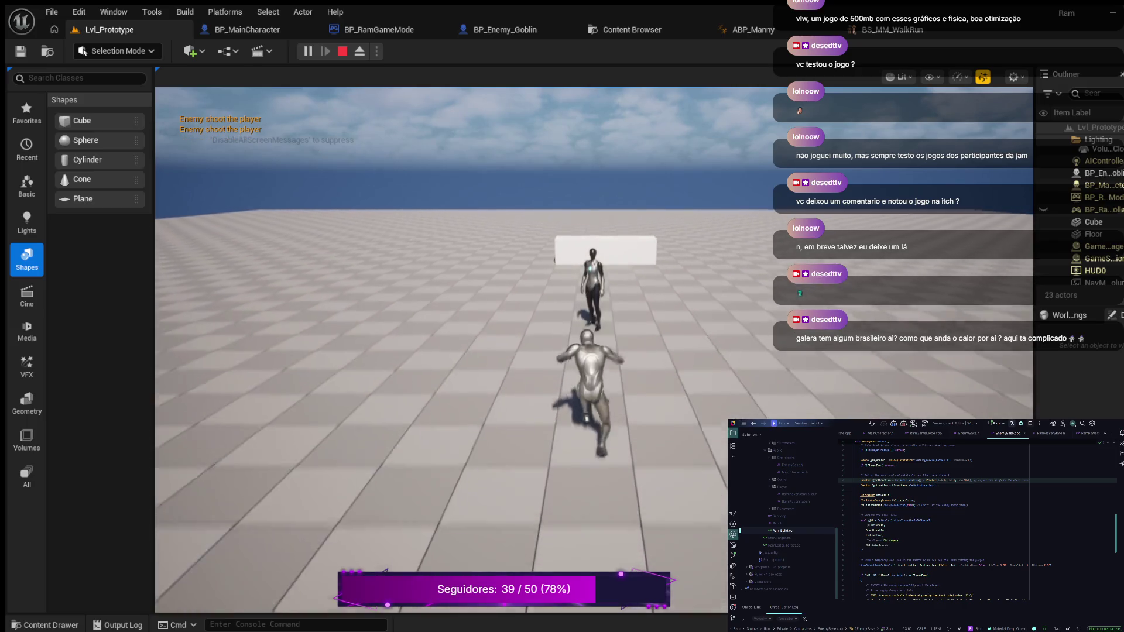
{"action": "key", "text": "s"}
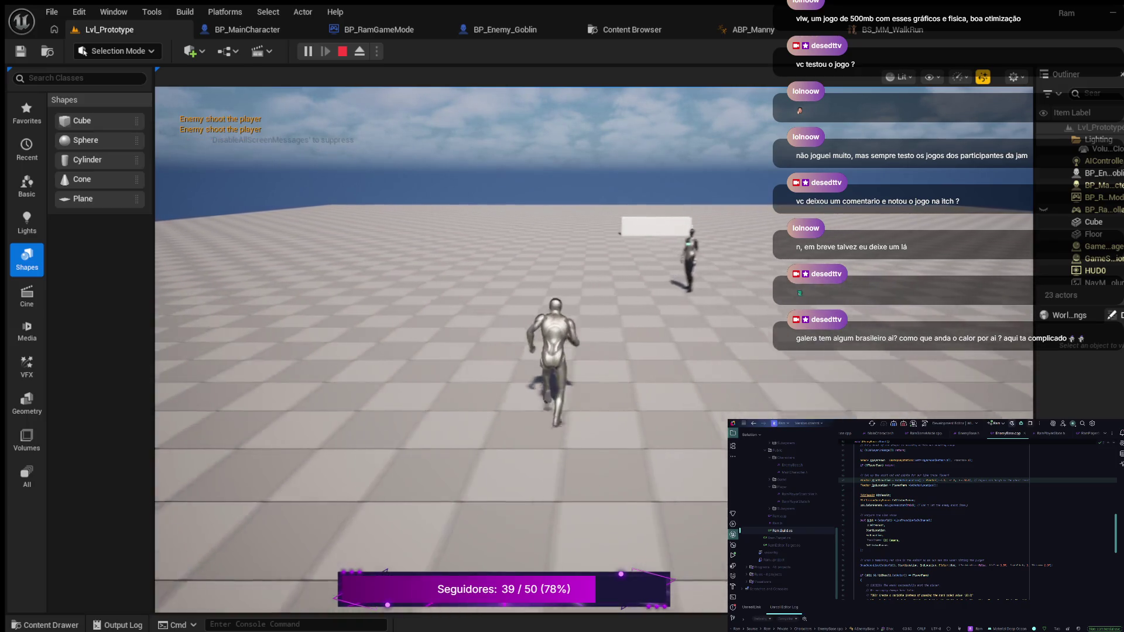
{"action": "key", "text": "w"}
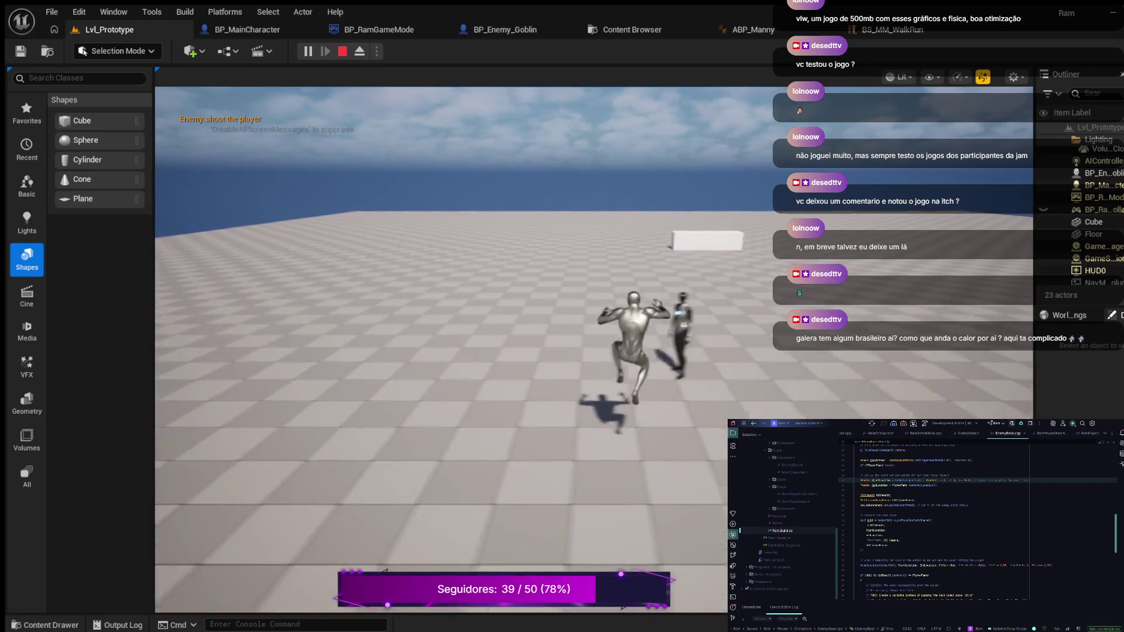
{"action": "key", "text": "w"}
{"action": "key", "text": "space"}
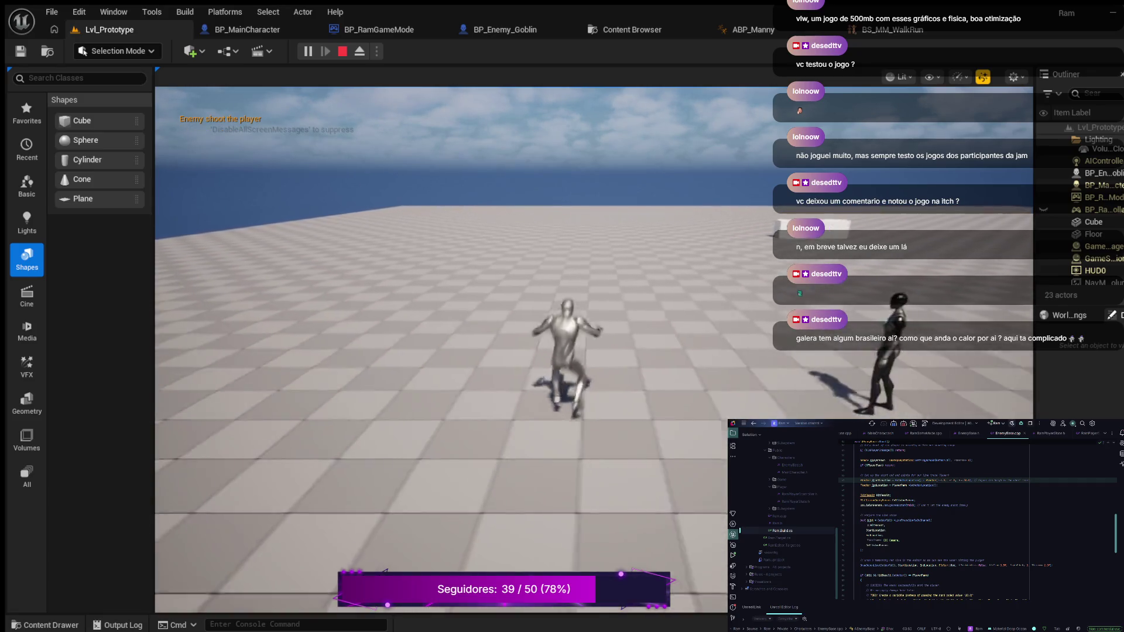
{"action": "key", "text": "space"}
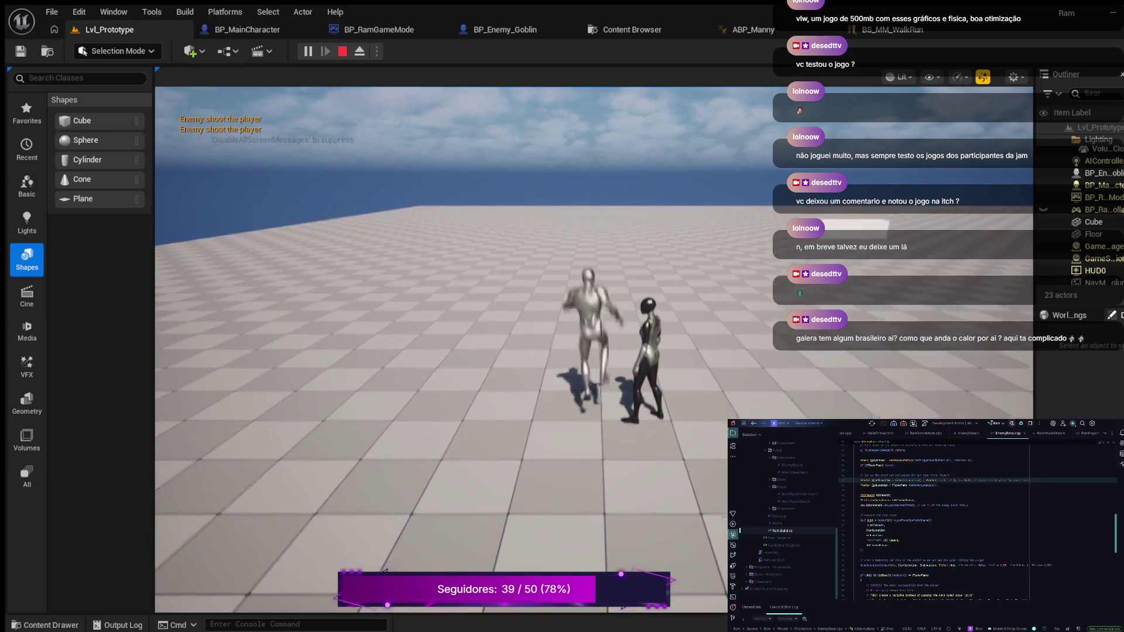
{"action": "key", "text": "space"}
{"action": "key", "text": "w"}
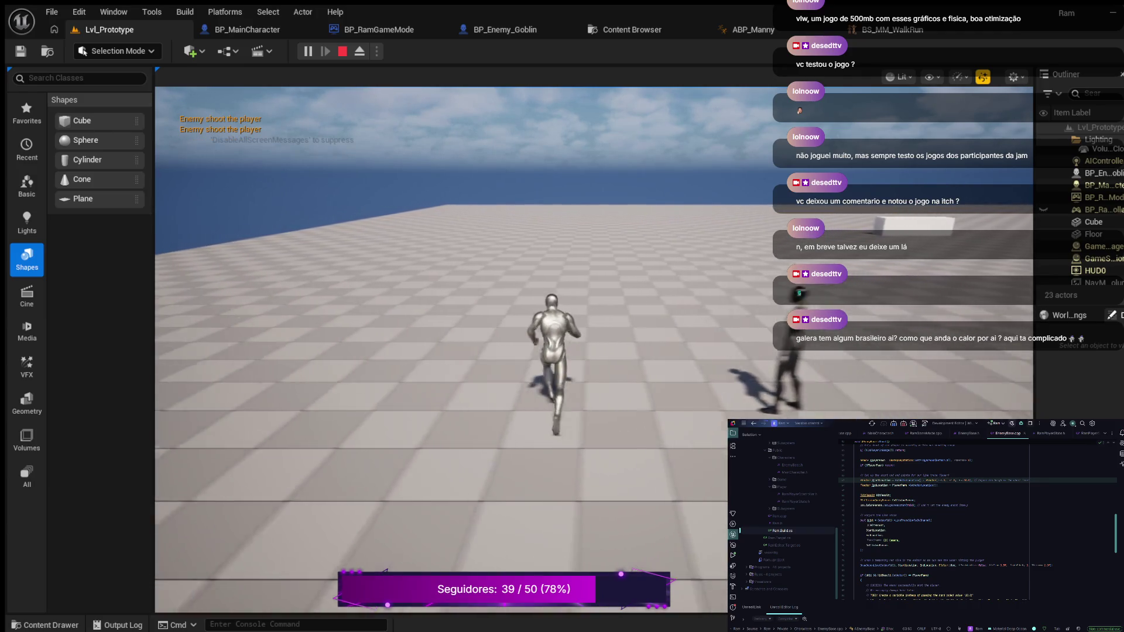
- Keep running and jumping to dodge the enemy's shots, then stop the play session with Esc
{"action": "key", "text": "space"}
{"action": "key", "text": "w"}
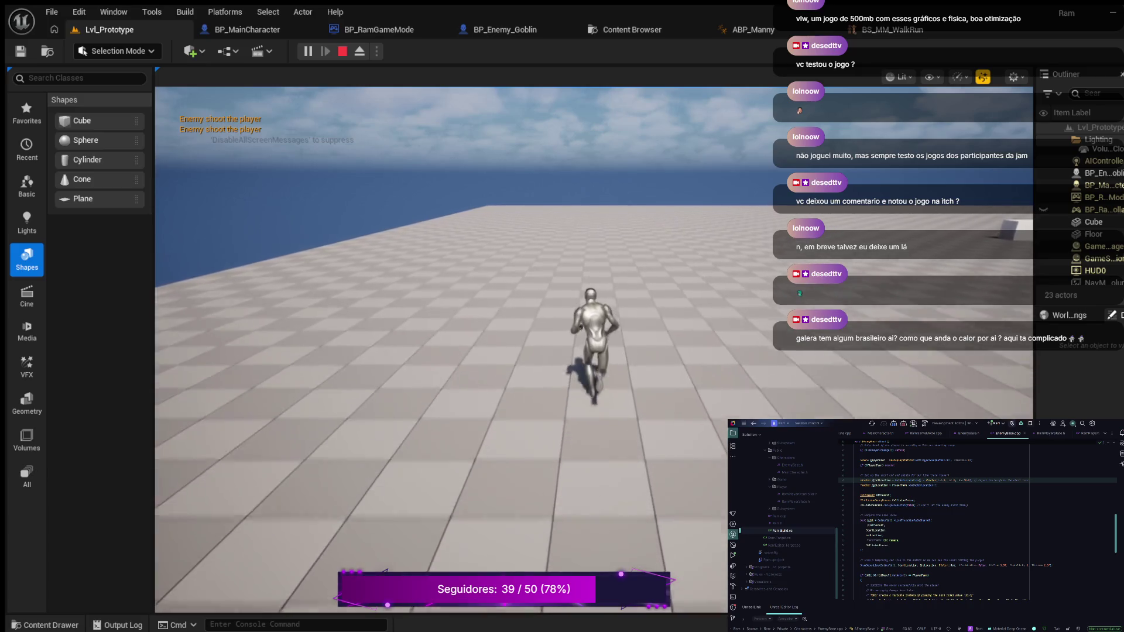
{"action": "key", "text": "w"}
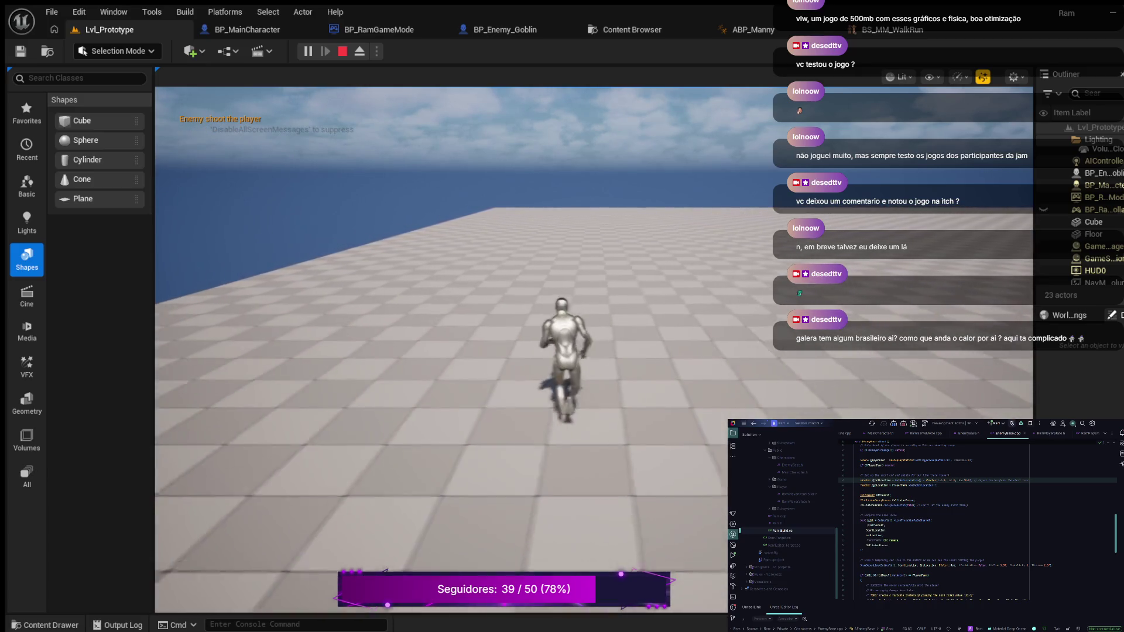
{"action": "key", "text": "d"}
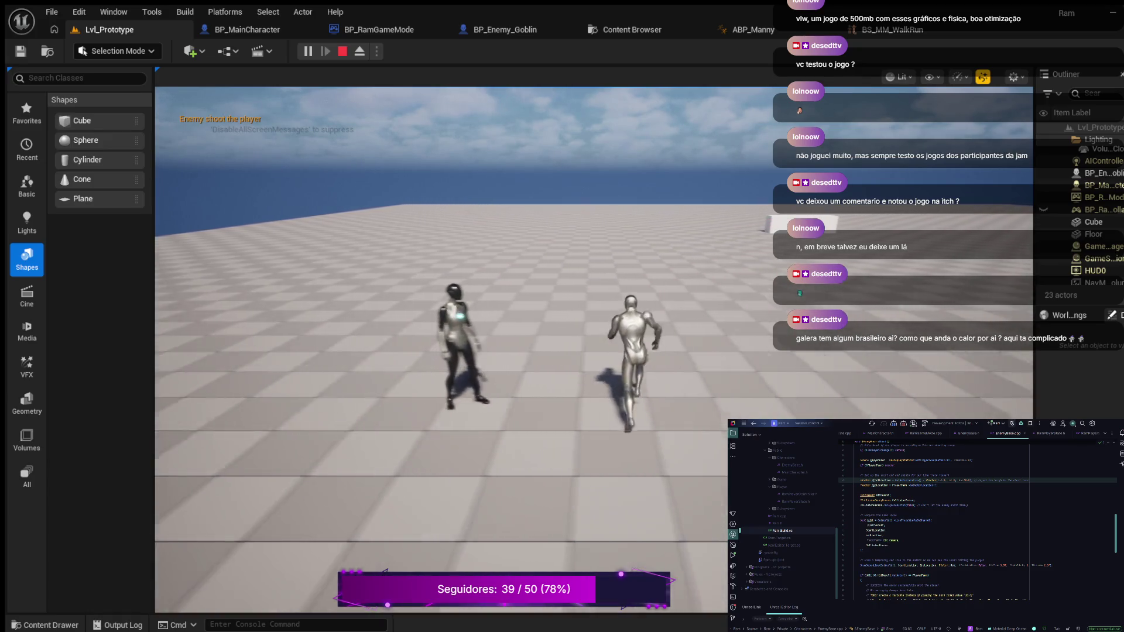
{"action": "key", "text": "space"}
{"action": "key", "text": "w"}
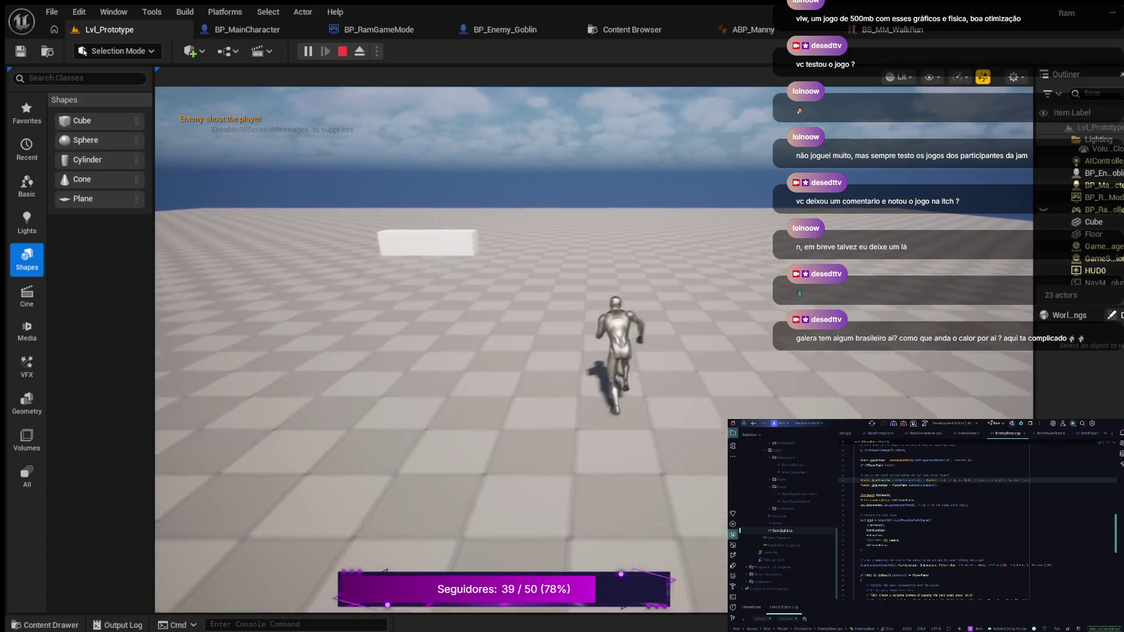
{"action": "key", "text": "Escape"}
{"action": "scroll", "coordinate": [595, 339], "scroll_direction": "down", "scroll_amount": 2}
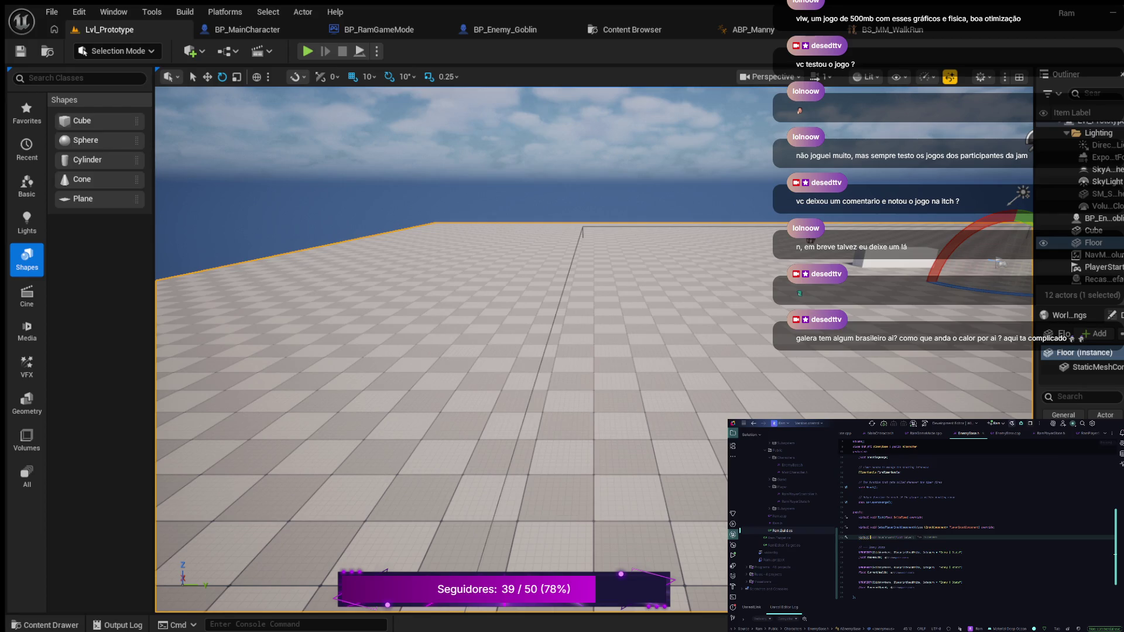
- Declare a virtual float TakeDamage override in EnemyBase.h with a blank line above it
{"action": "type", "text": "float"}
{"action": "key", "text": "Tab"}
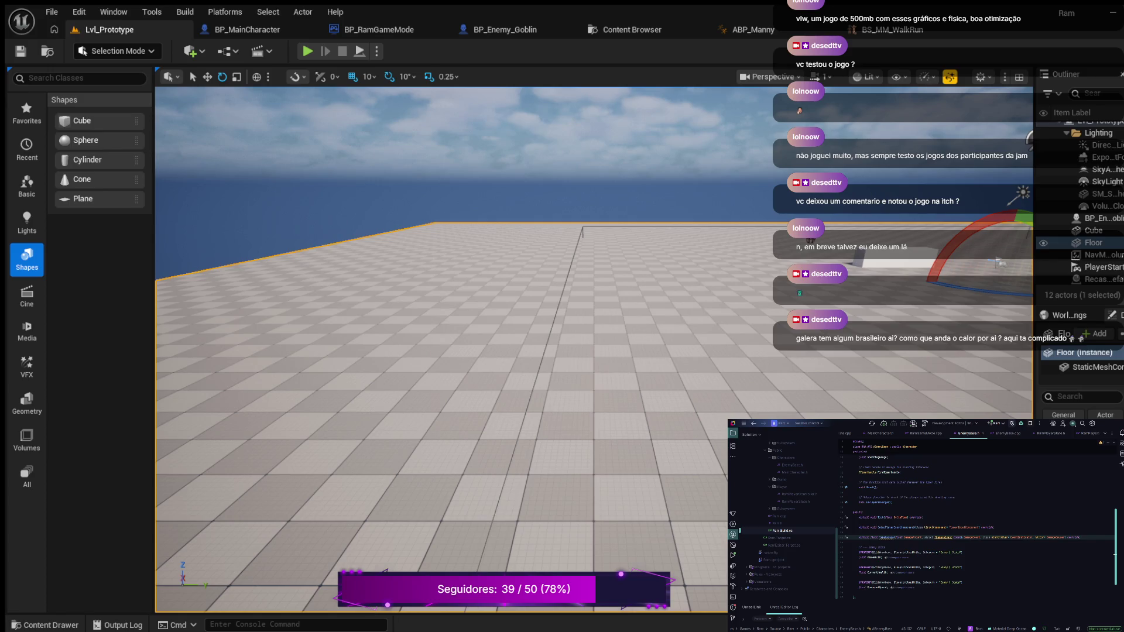
{"action": "left_click", "coordinate": [853, 532]}
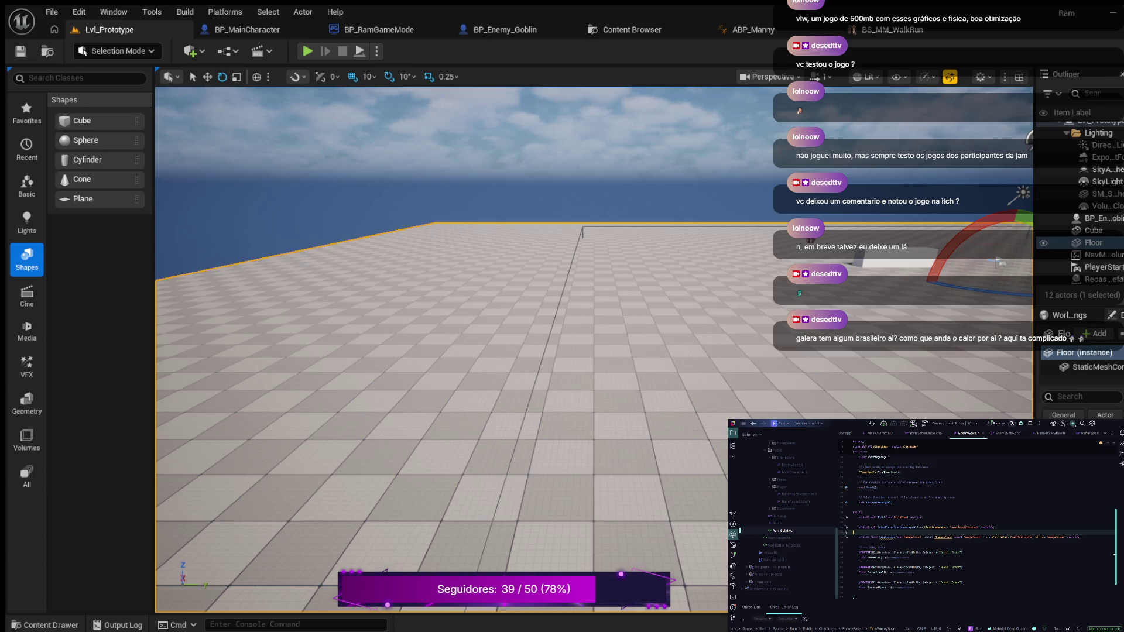
{"action": "key", "text": "Return"}
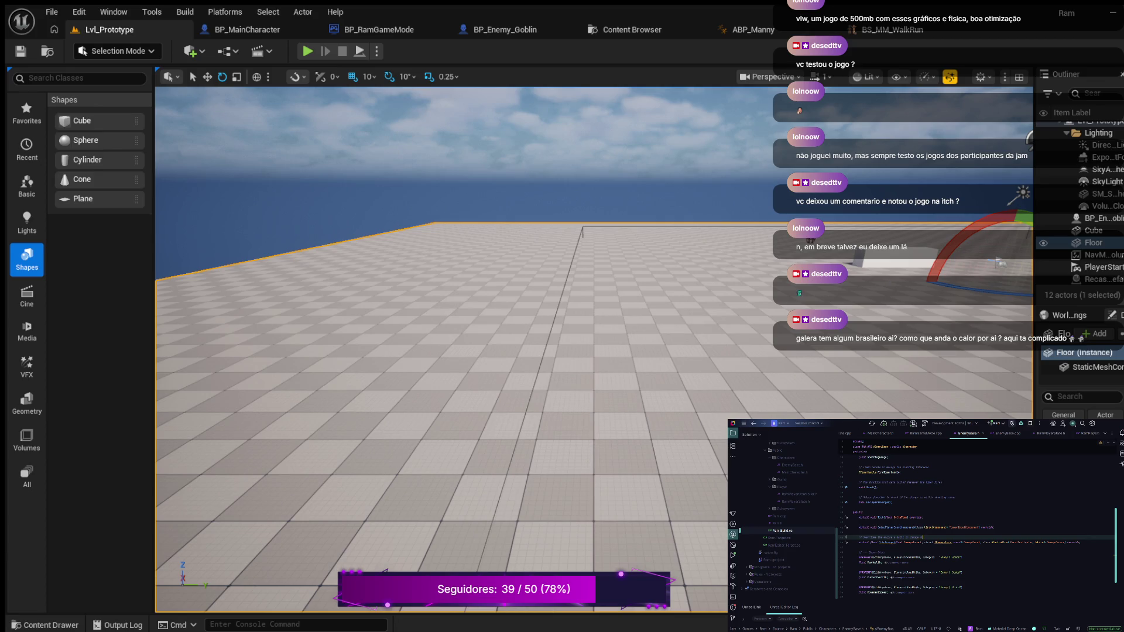
- Check the matching TakeDamage code in EnemyBase.cpp and return to EnemyBase.h
{"action": "left_click", "coordinate": [928, 542]}
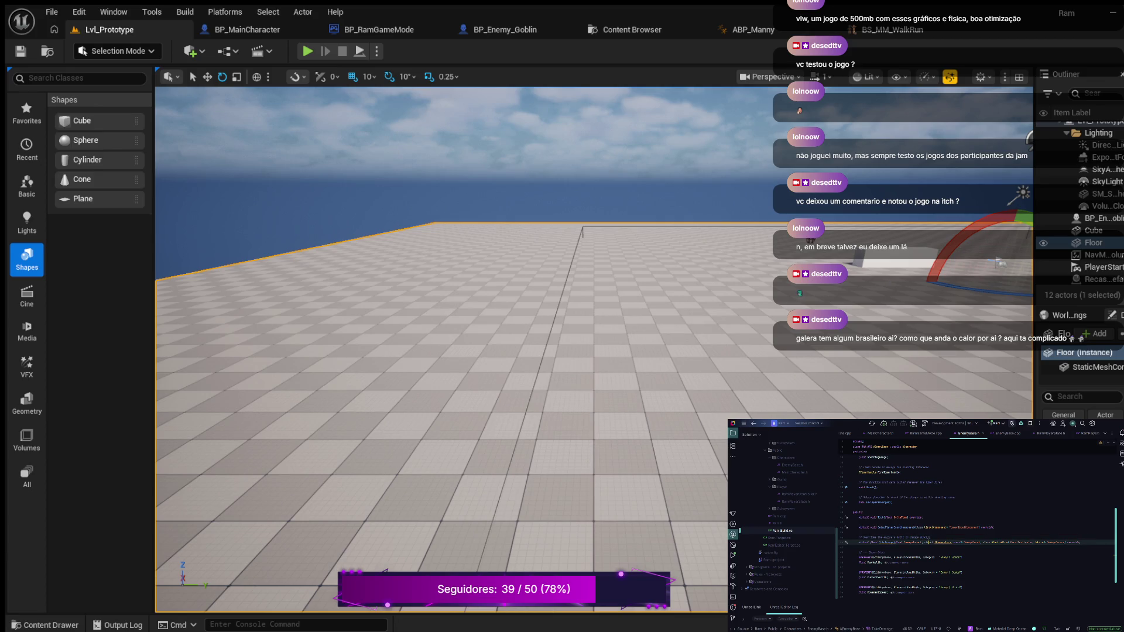
{"action": "double_click", "coordinate": [887, 542]}
{"action": "key", "text": "ctrl+Tab"}
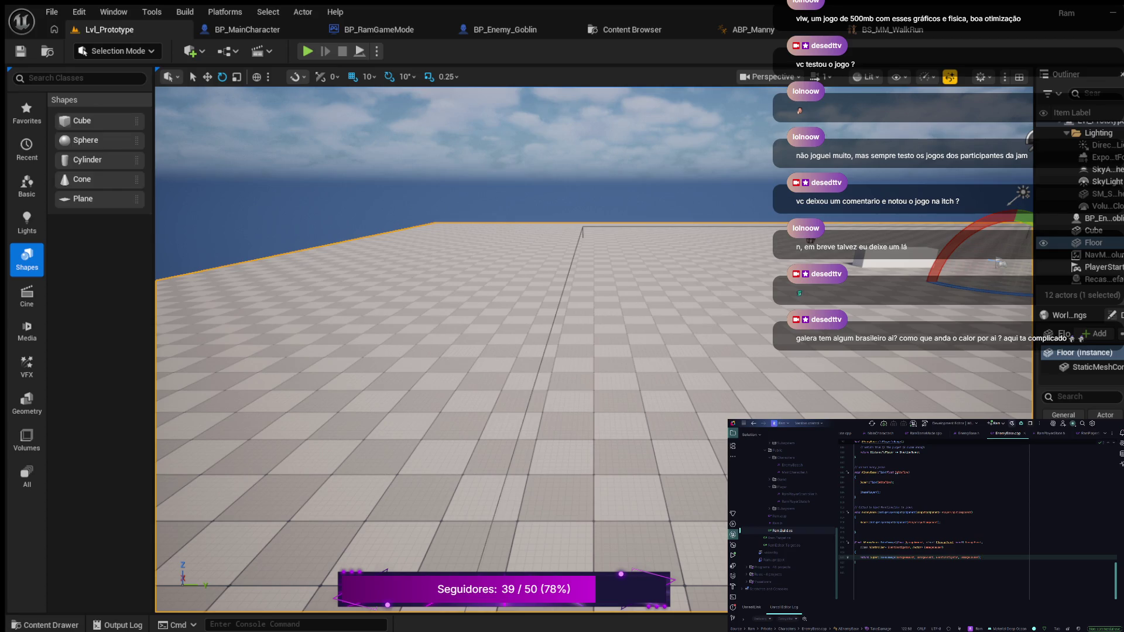
{"action": "key", "text": "ctrl+Tab"}
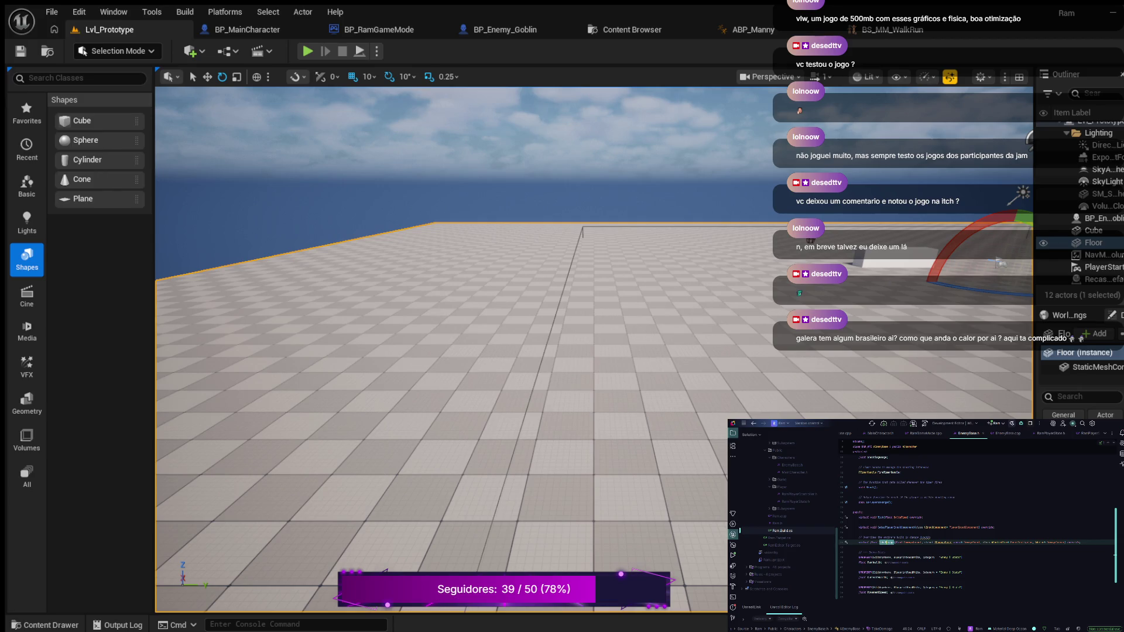
{"action": "scroll", "coordinate": [977, 521], "scroll_direction": "up", "scroll_amount": 3}
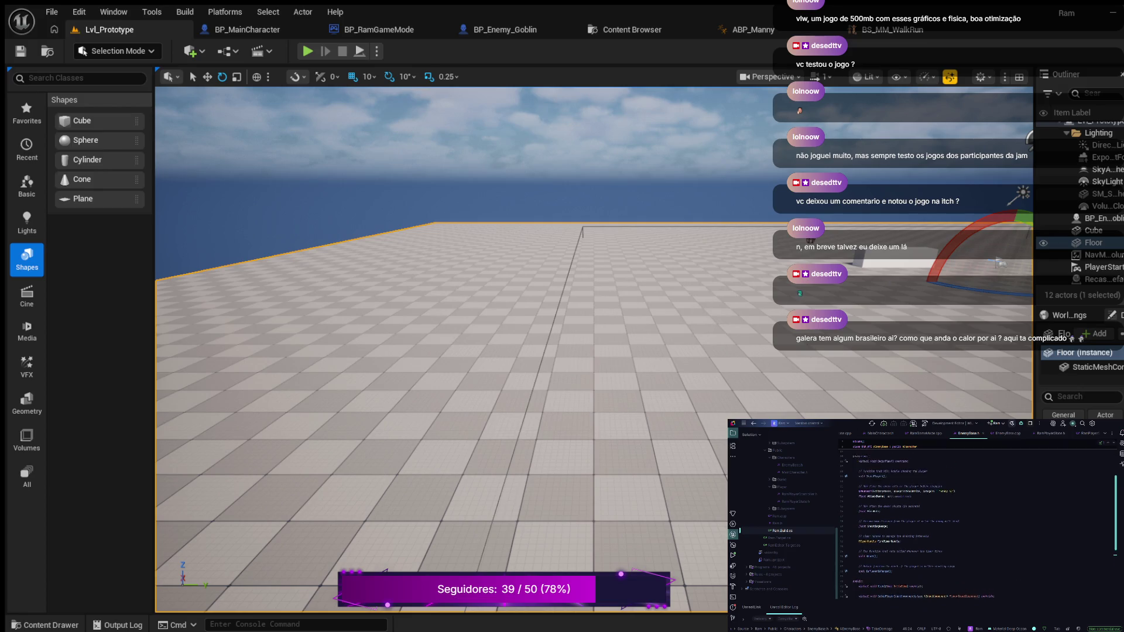
- End the IsPlayerInRange declaration with a semicolon and open new lines below it
{"action": "scroll", "coordinate": [978, 521], "scroll_direction": "up", "scroll_amount": 1}
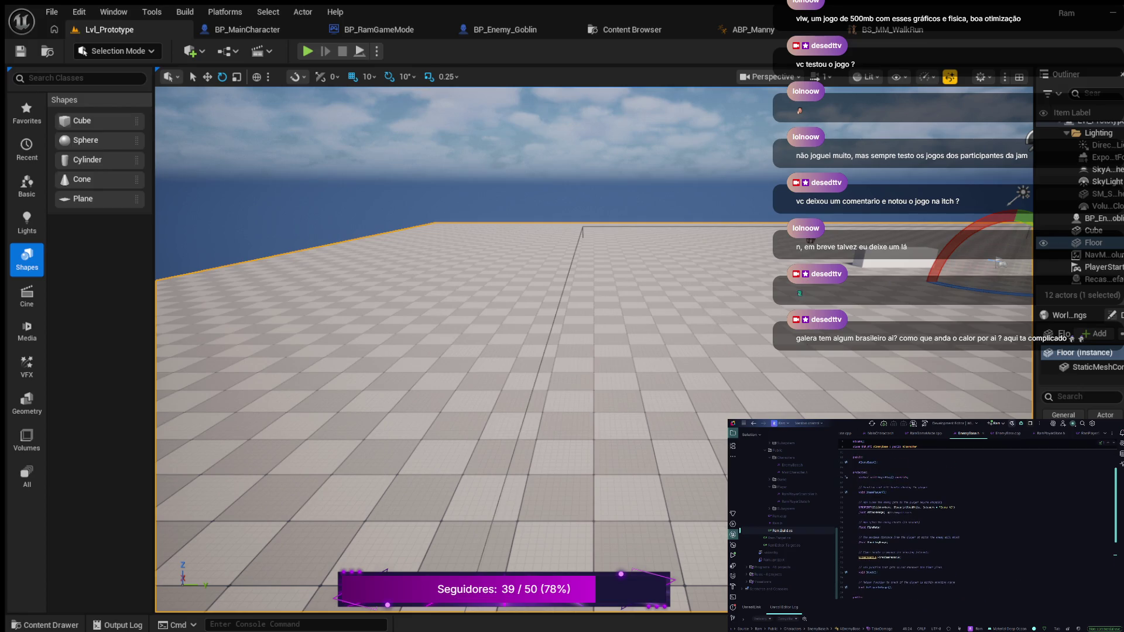
{"action": "left_click", "coordinate": [892, 587]}
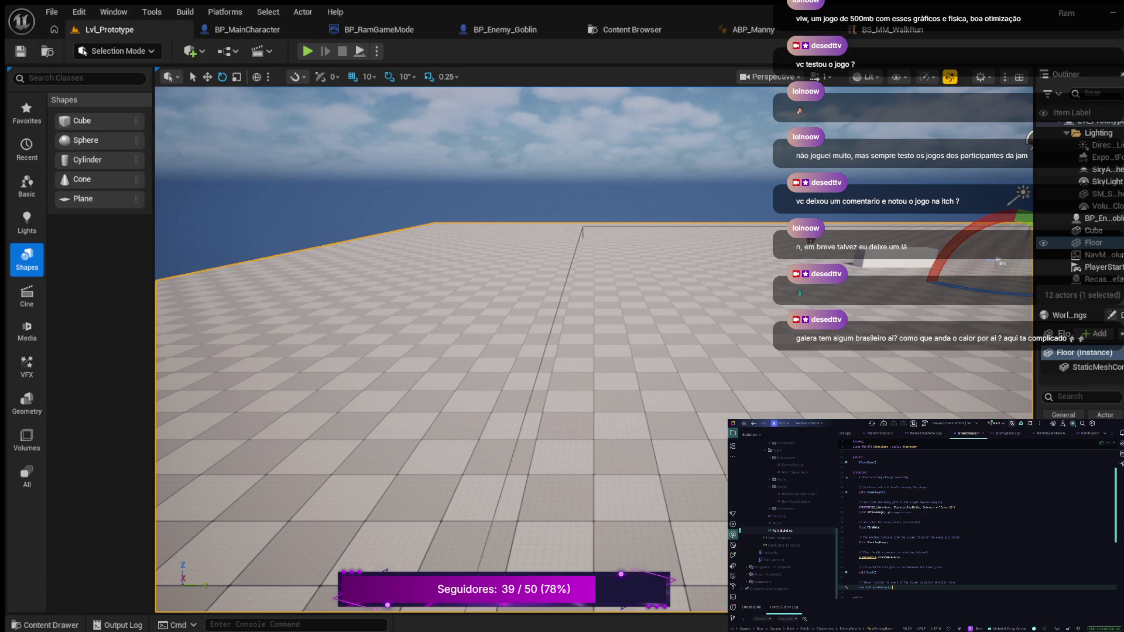
{"action": "type", "text": ";"}
{"action": "key", "text": "Return"}
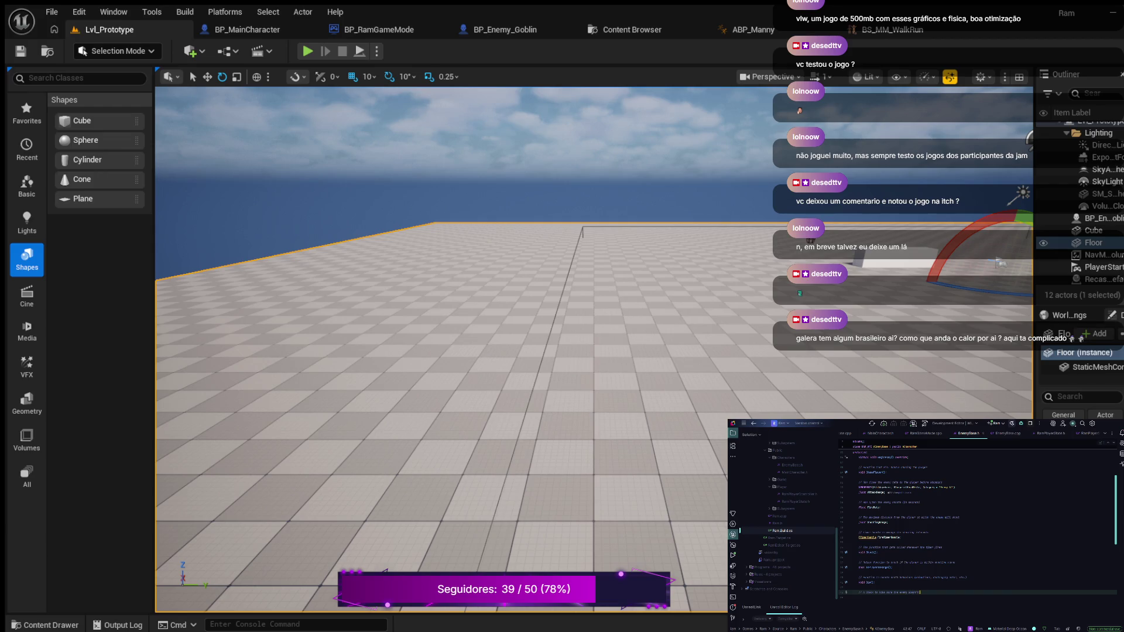
{"action": "key", "text": "Return"}
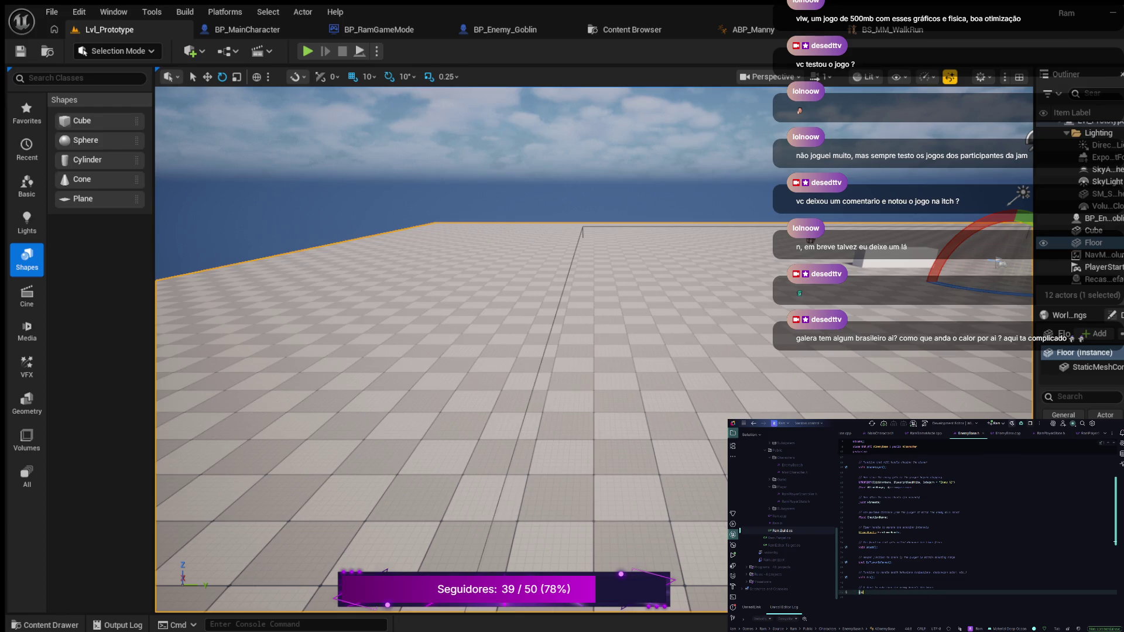
- Declare a new void function and generate its body in EnemyBase.cpp with Alt+Enter
{"action": "type", "text": "void "}
{"action": "type", "text": "("}
{"action": "key", "text": "alt+Return"}
{"action": "key", "text": "Return"}
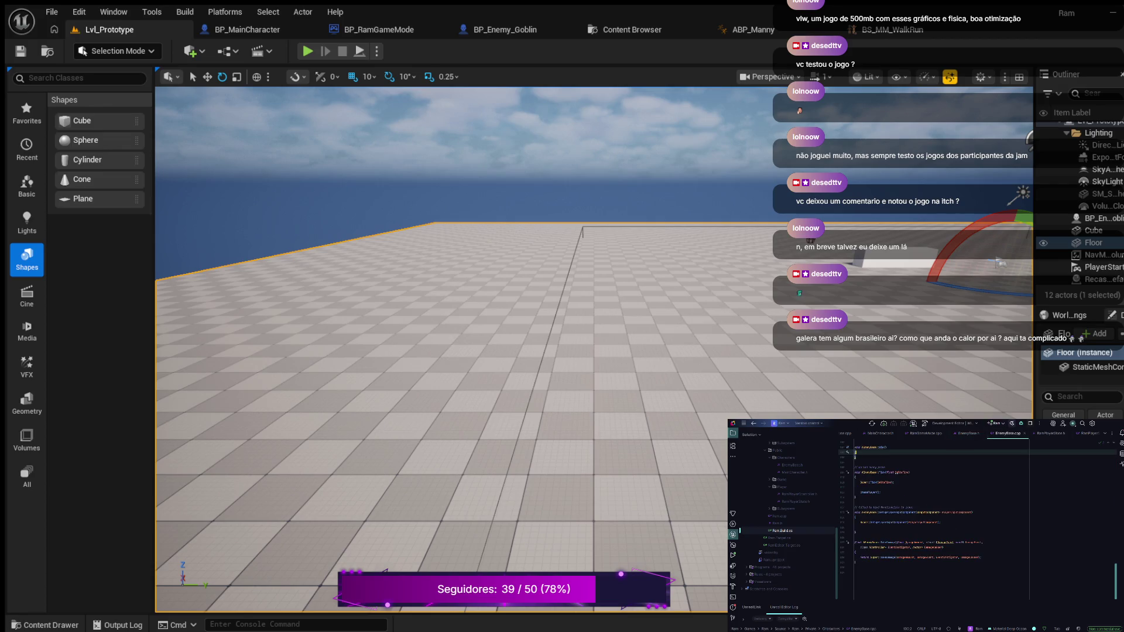
- Add the suggested default-stat line below the '// Set default stats' comment in the constructor
{"action": "scroll", "coordinate": [977, 521], "scroll_direction": "up", "scroll_amount": 10}
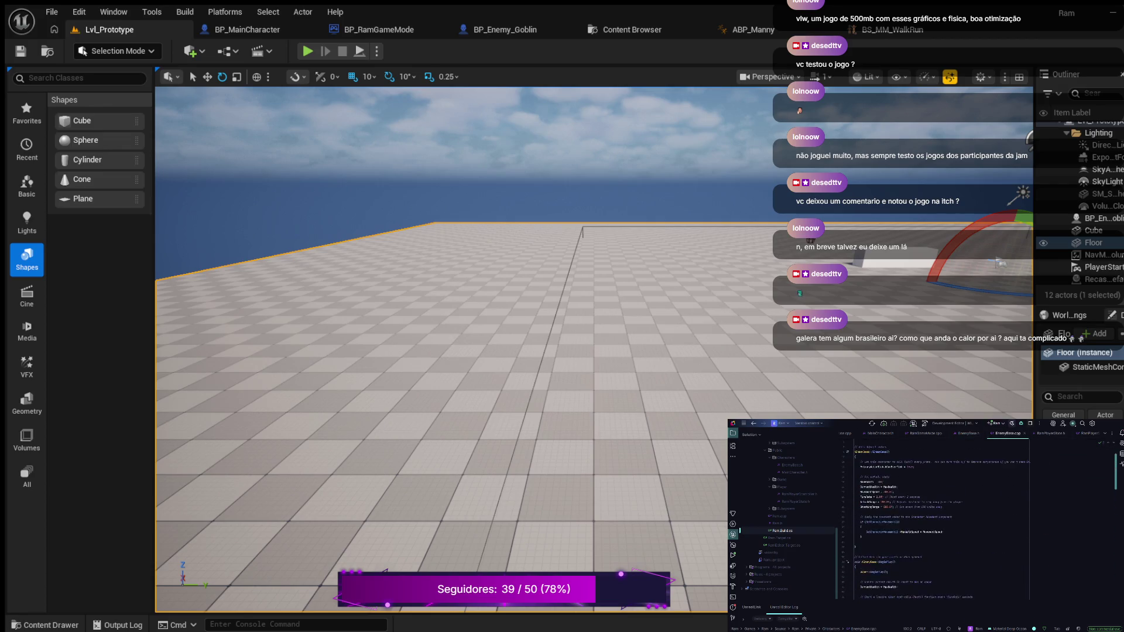
{"action": "scroll", "coordinate": [939, 518], "scroll_direction": "up", "scroll_amount": 3}
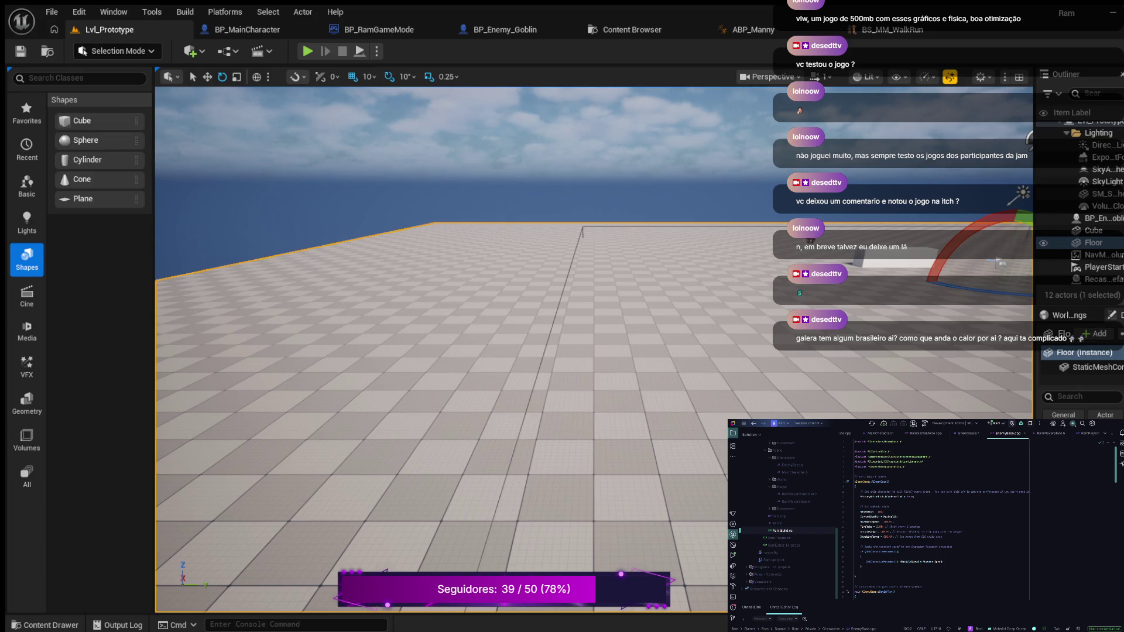
{"action": "left_click", "coordinate": [890, 506]}
{"action": "key", "text": "Return"}
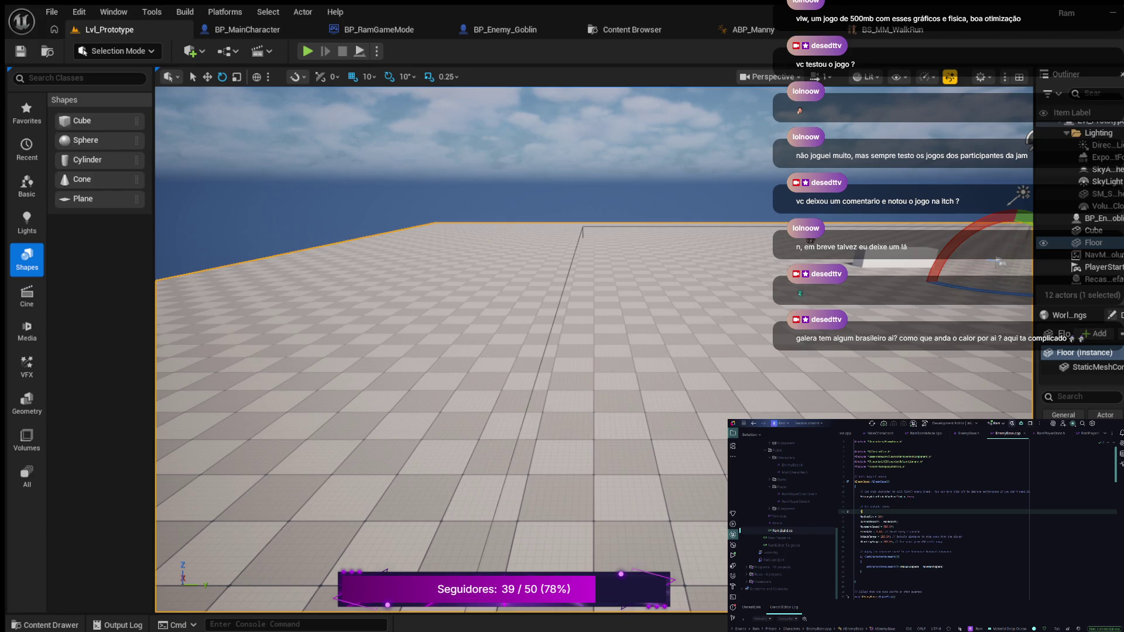
{"action": "key", "text": "Tab"}
- Scroll down to the generated TakeDamage body and select its return keyword
{"action": "scroll", "coordinate": [977, 518], "scroll_direction": "down", "scroll_amount": 1}
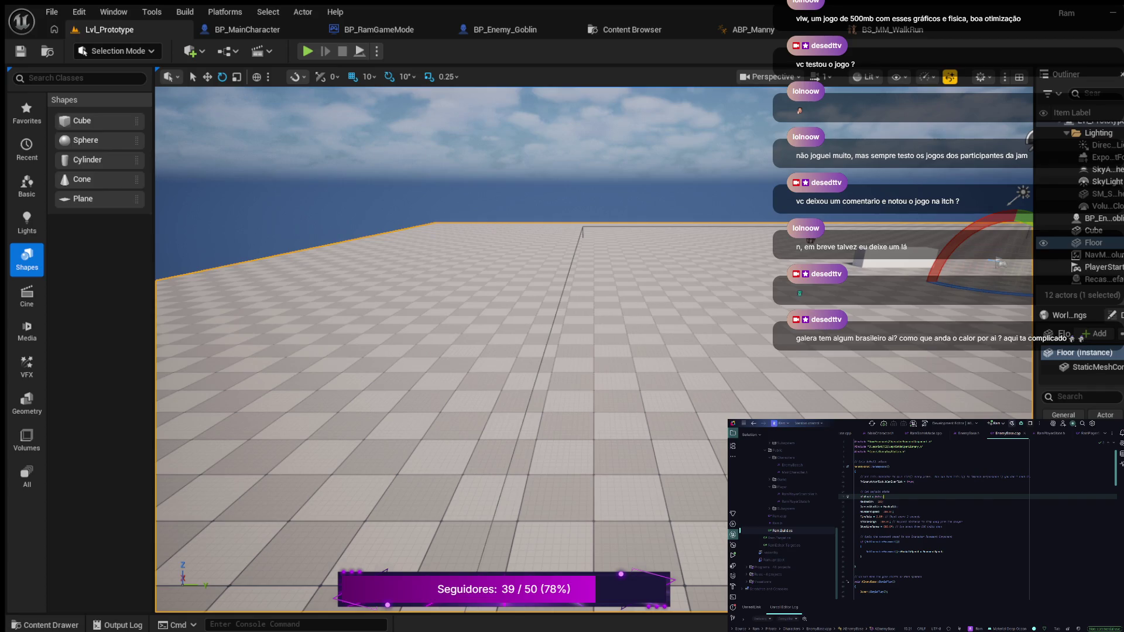
{"action": "scroll", "coordinate": [977, 518], "scroll_direction": "down", "scroll_amount": 2}
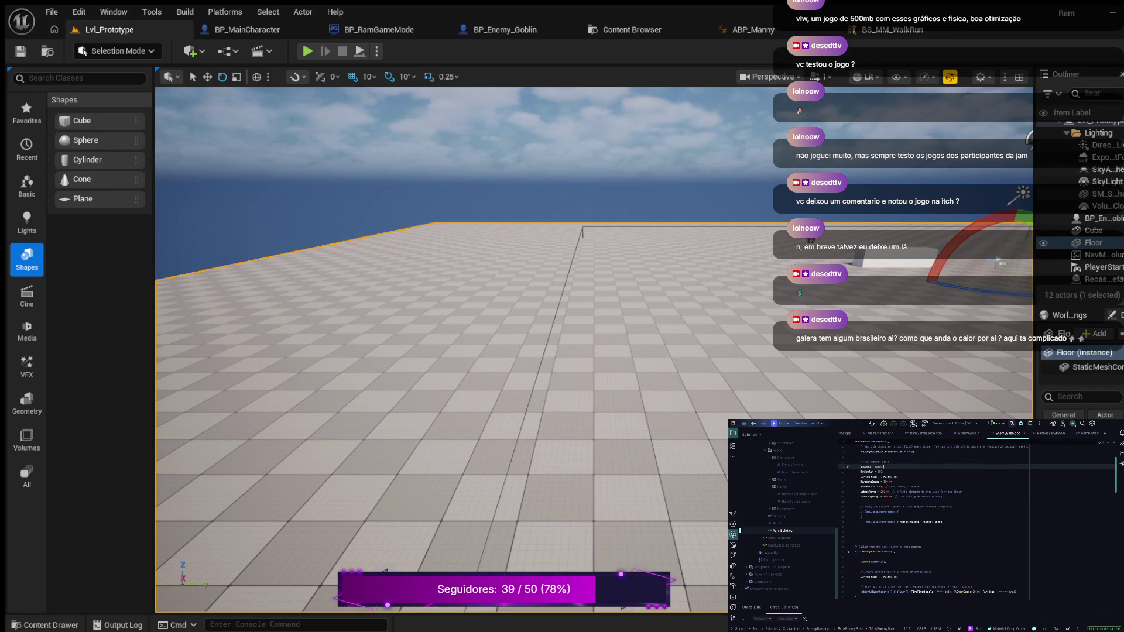
{"action": "scroll", "coordinate": [977, 518], "scroll_direction": "down", "scroll_amount": 3}
{"action": "scroll", "coordinate": [977, 518], "scroll_direction": "down", "scroll_amount": 2}
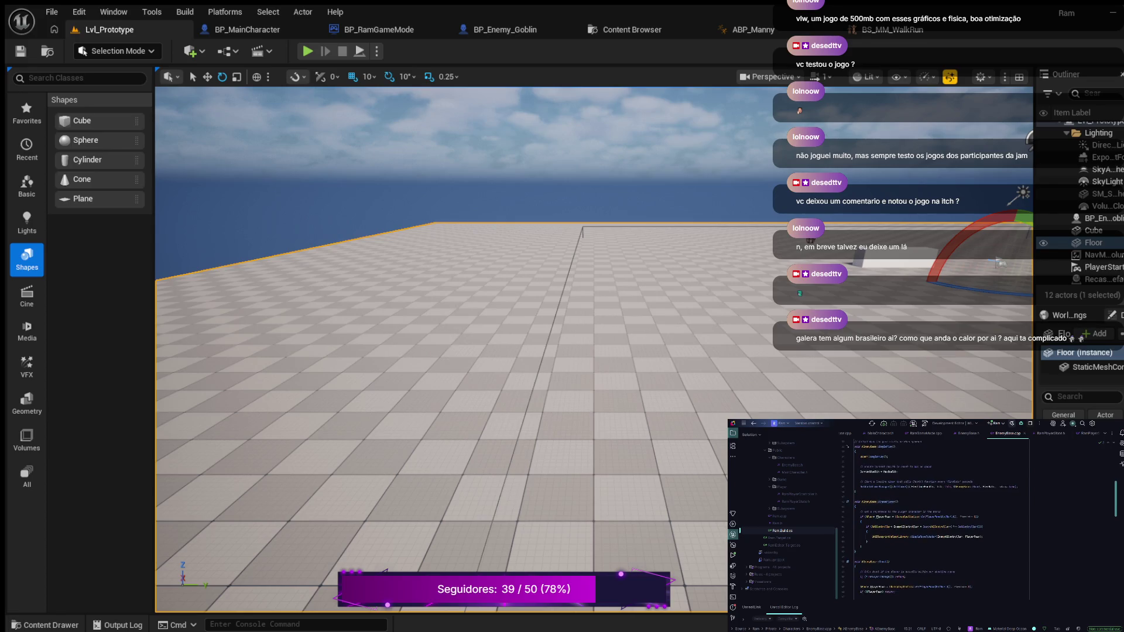
{"action": "scroll", "coordinate": [977, 518], "scroll_direction": "down", "scroll_amount": 5}
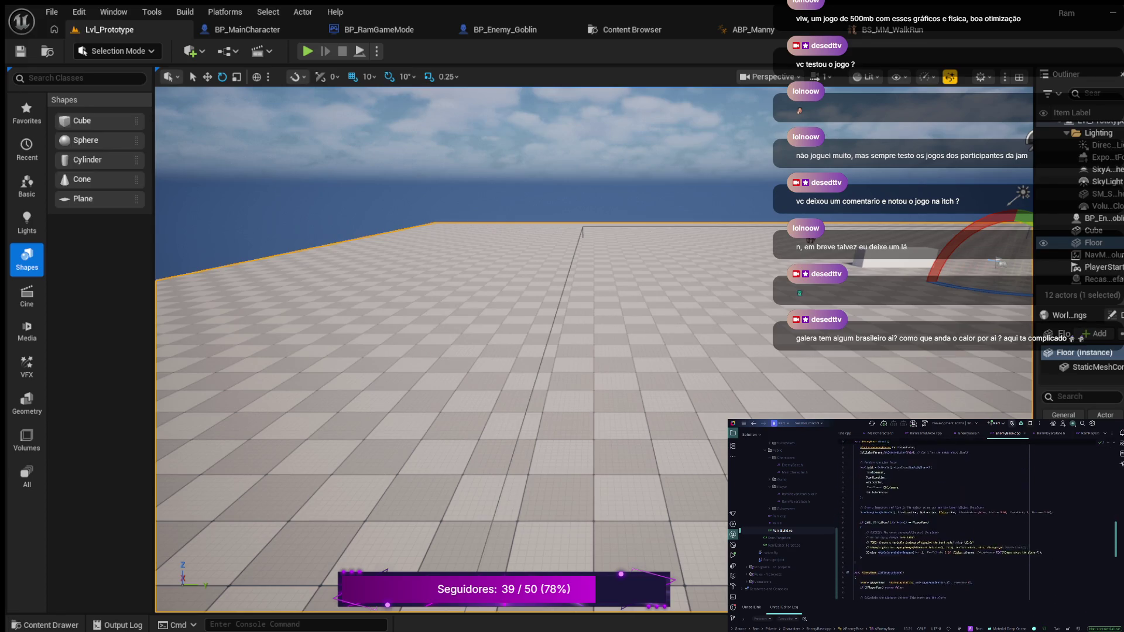
{"action": "scroll", "coordinate": [977, 517], "scroll_direction": "down", "scroll_amount": 5}
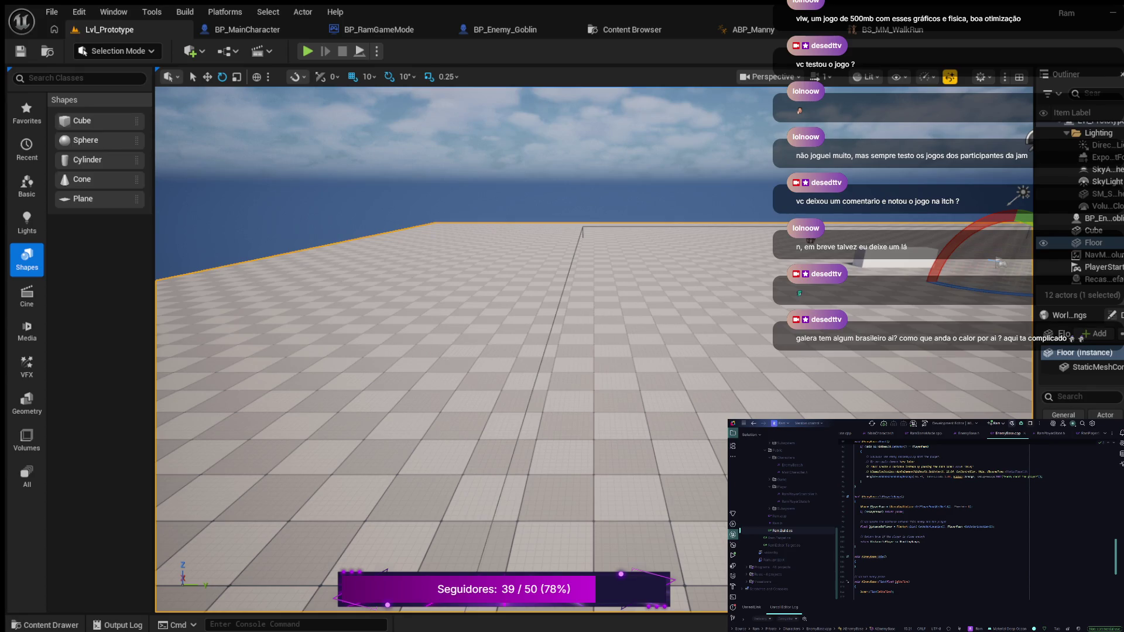
{"action": "scroll", "coordinate": [977, 518], "scroll_direction": "down", "scroll_amount": 3}
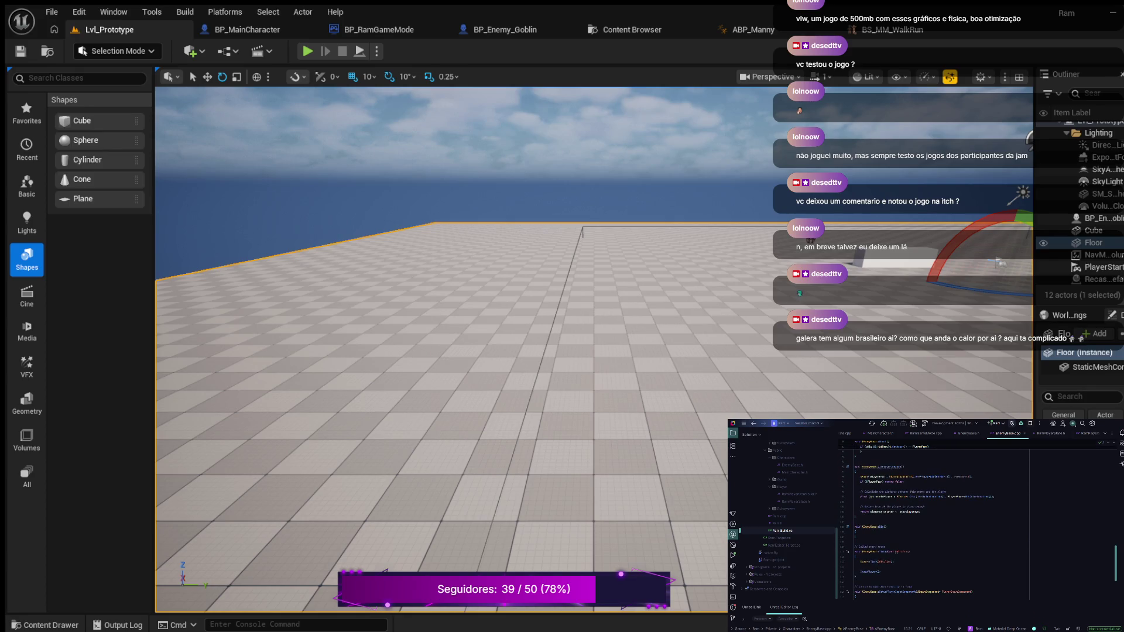
{"action": "scroll", "coordinate": [977, 518], "scroll_direction": "down", "scroll_amount": 5}
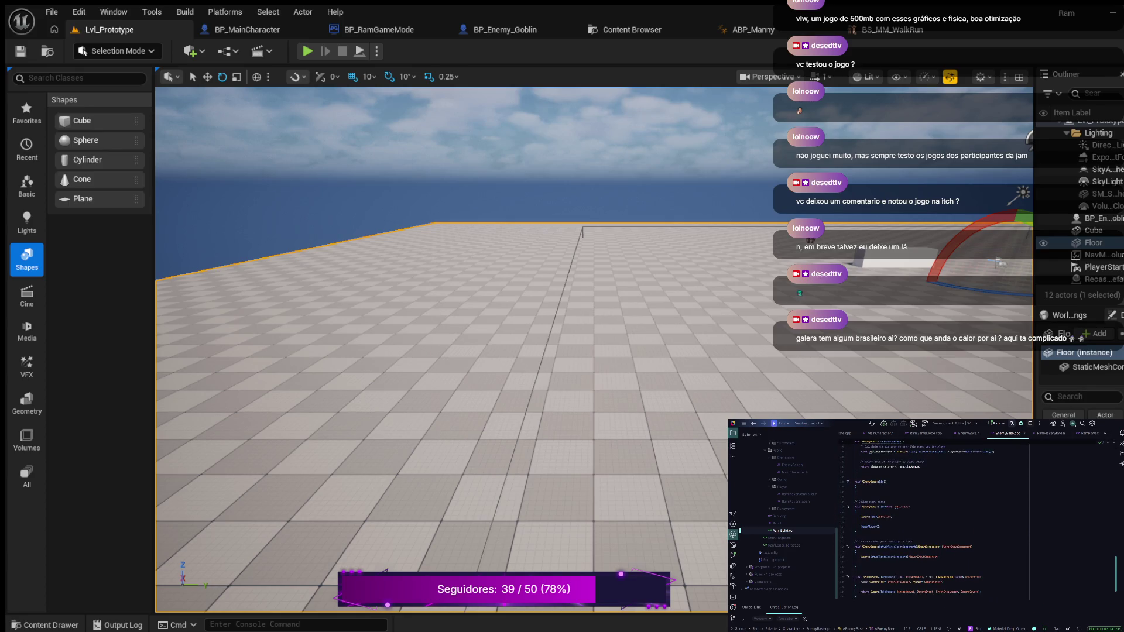
{"action": "scroll", "coordinate": [977, 518], "scroll_direction": "down", "scroll_amount": 1}
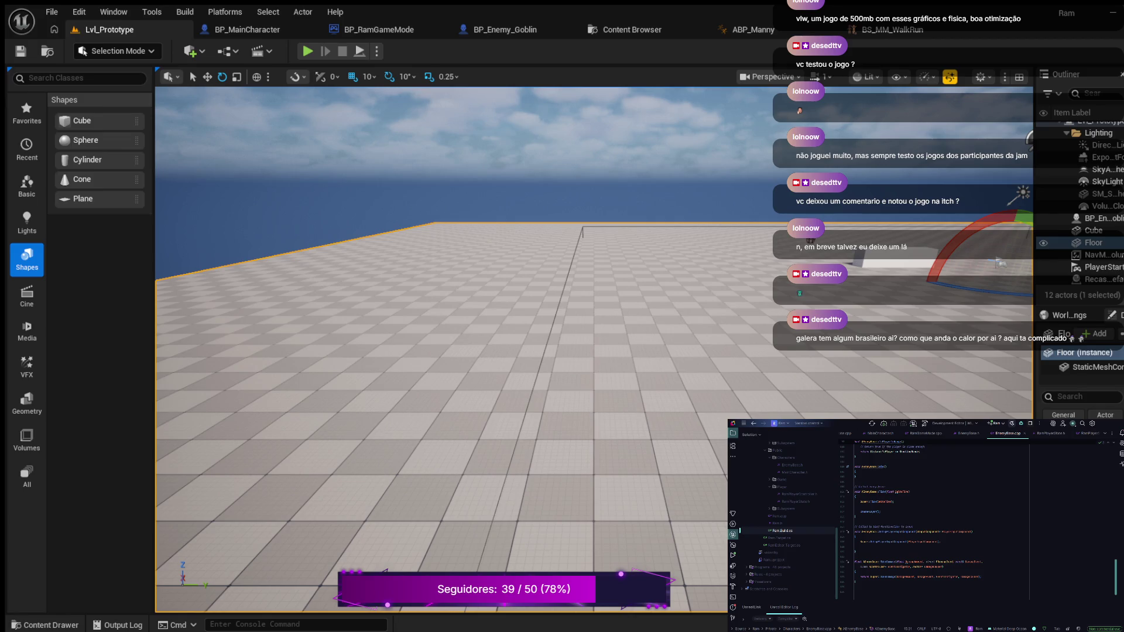
{"action": "double_click", "coordinate": [864, 577]}
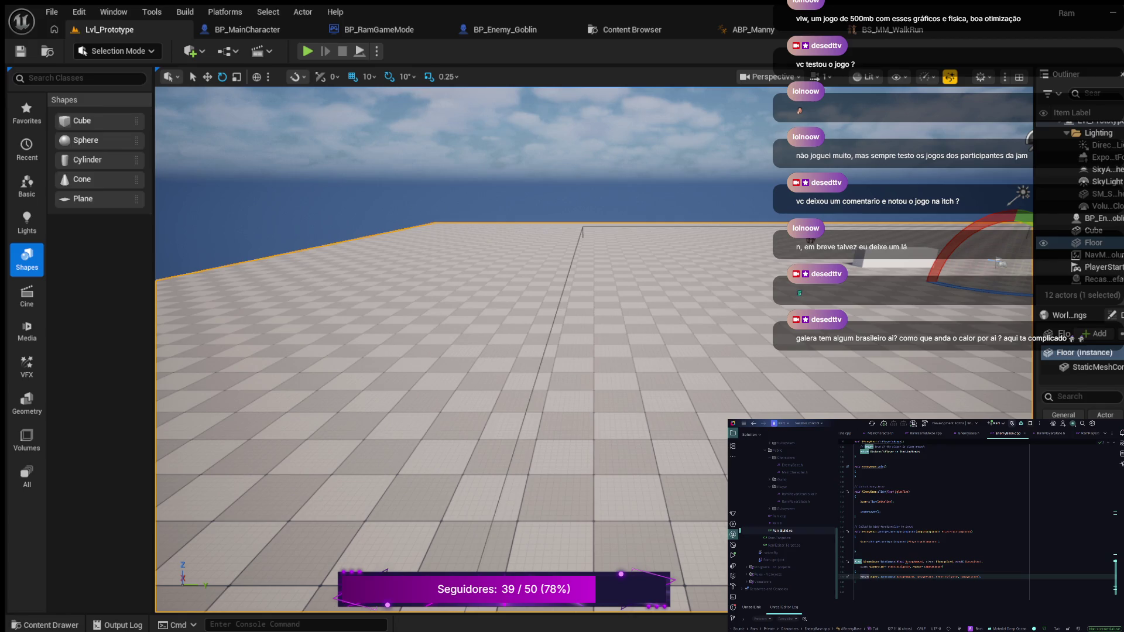
- Store the Super::TakeDamage result in 'auto retDamage' and add 'return EnemyHealth;' below
{"action": "key", "text": "BackSpace"}
{"action": "type", "text": "auto ret"}
{"action": "type", "text": "Da"}
{"action": "type", "text": "m"}
{"action": "type", "text": "age ="}
{"action": "left_click", "coordinate": [867, 576]}
{"action": "key", "text": "Return"}
{"action": "key", "text": "Return"}
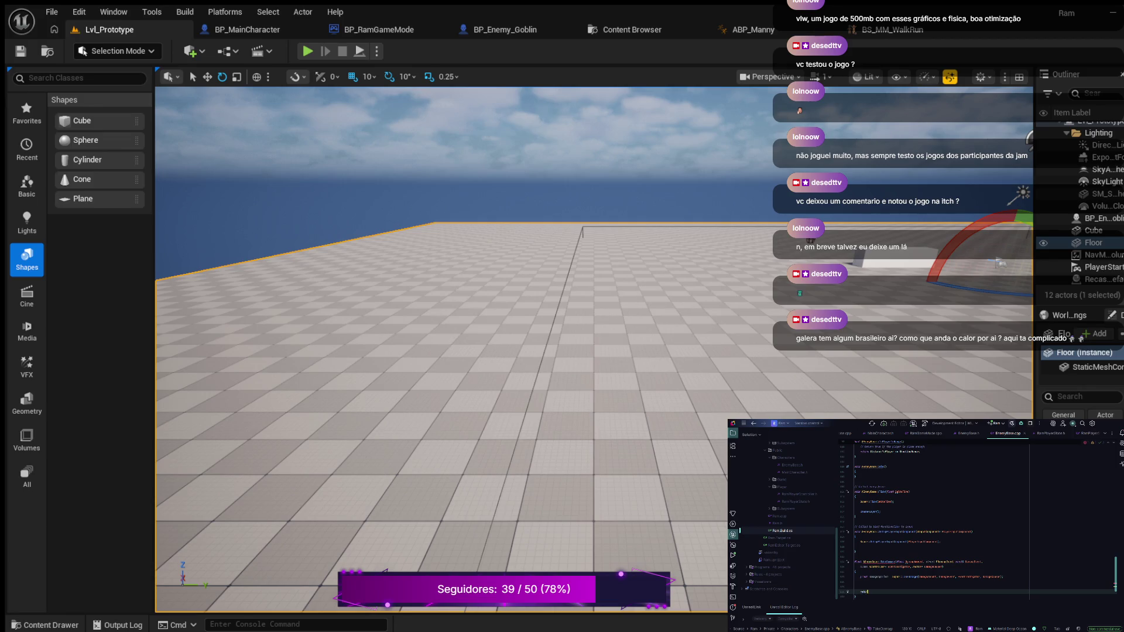
{"action": "type", "text": "rn EnemyHealth;"}
- Add blank lines above the return and start a new line with CurrentHealth
{"action": "key", "text": "Up"}
{"action": "key", "text": "Return"}
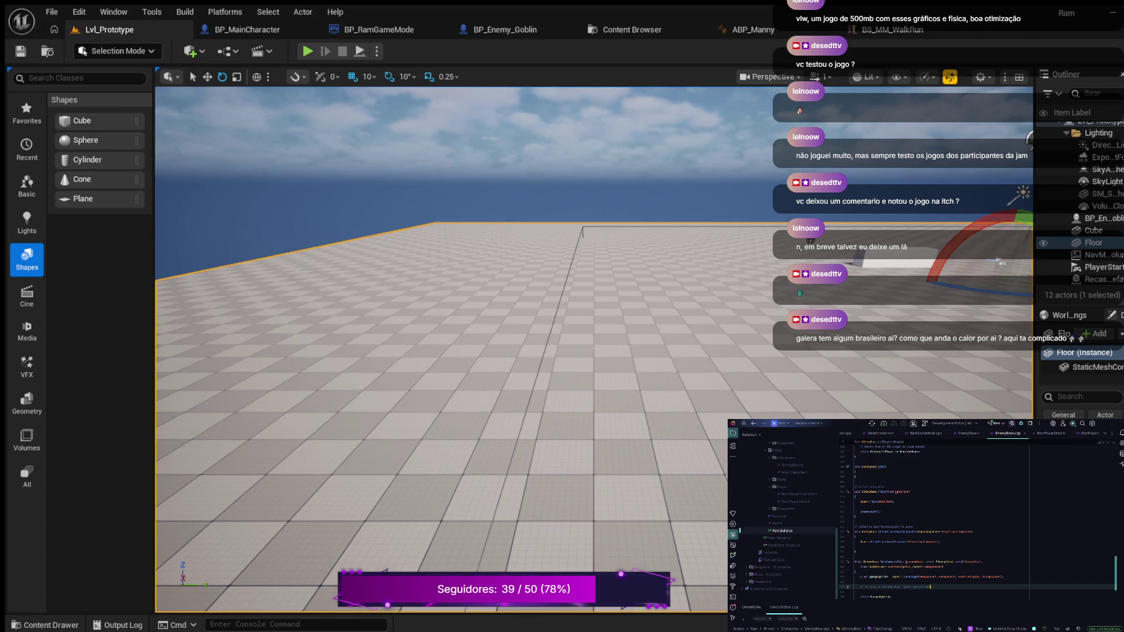
{"action": "key", "text": "Return"}
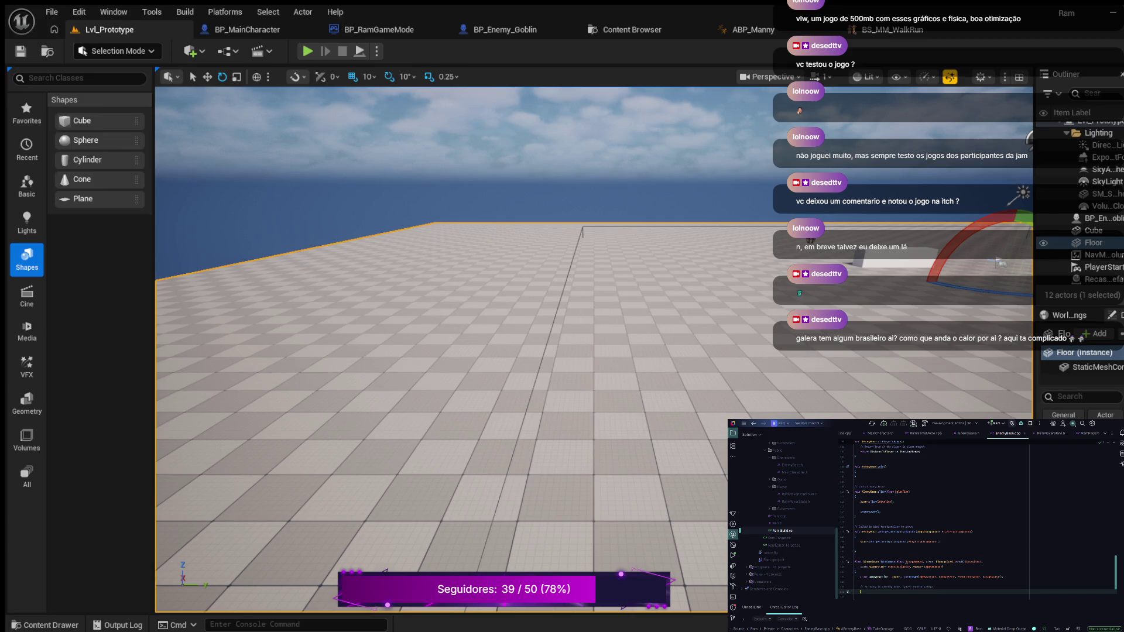
{"action": "type", "text": "Curren"}
{"action": "type", "text": "t"}
{"action": "type", "text": "He"}
{"action": "type", "text": "t"}
{"action": "key", "text": "Return"}
{"action": "key", "text": "Return"}
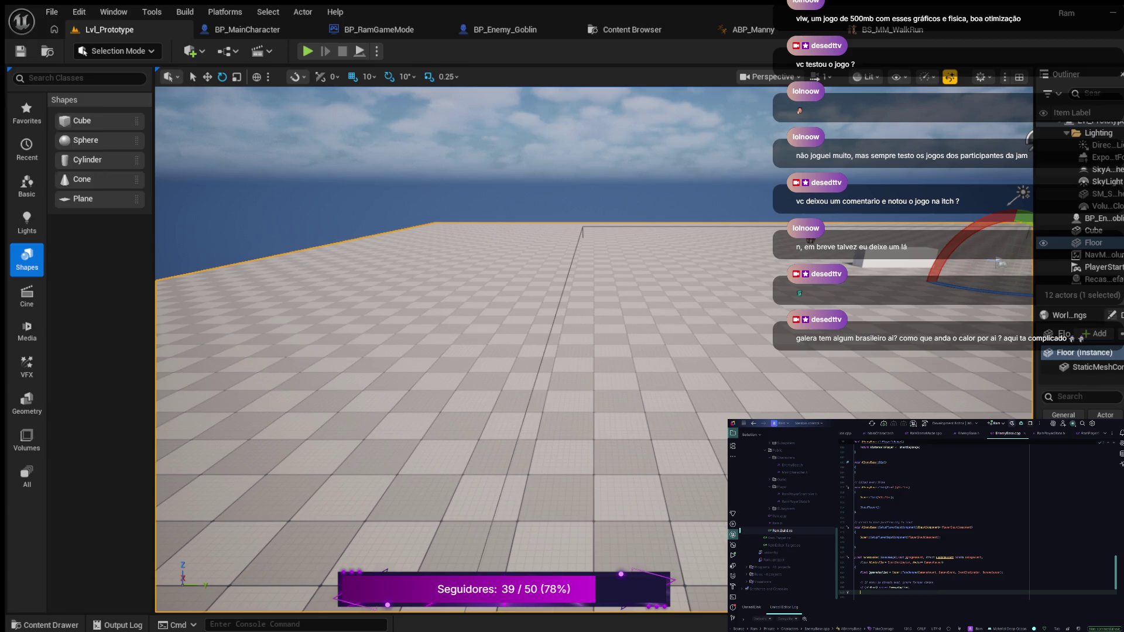
- Write 'CurrentHealth = FMath::Clamp(CurrentHealth - DamageAplied, 0.0f, MaxHealth);' below the damage comment
{"action": "key", "text": "Return"}
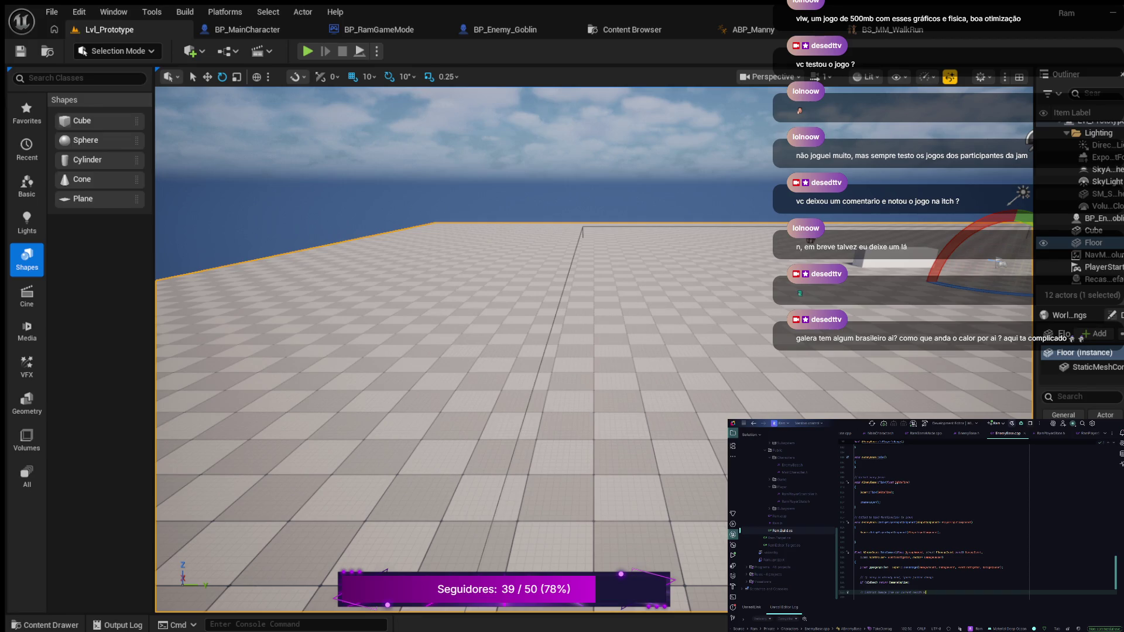
{"action": "key", "text": "Return"}
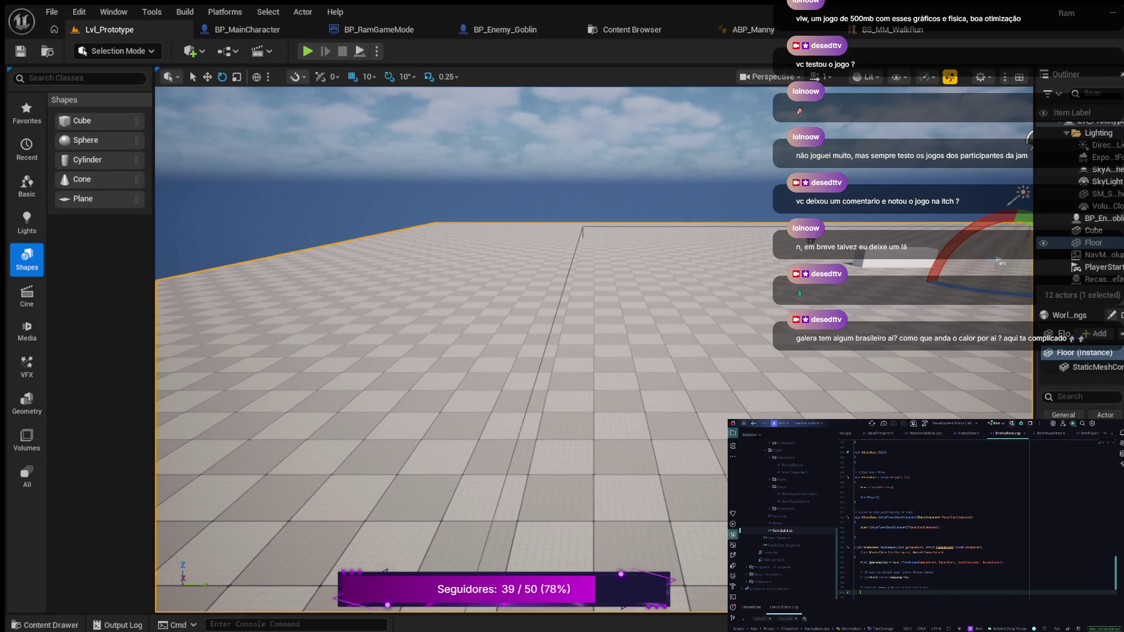
{"action": "type", "text": "C"}
{"action": "key", "text": "Tab"}
{"action": "type", "text": "ath:"}
{"action": "type", "text": "lam"}
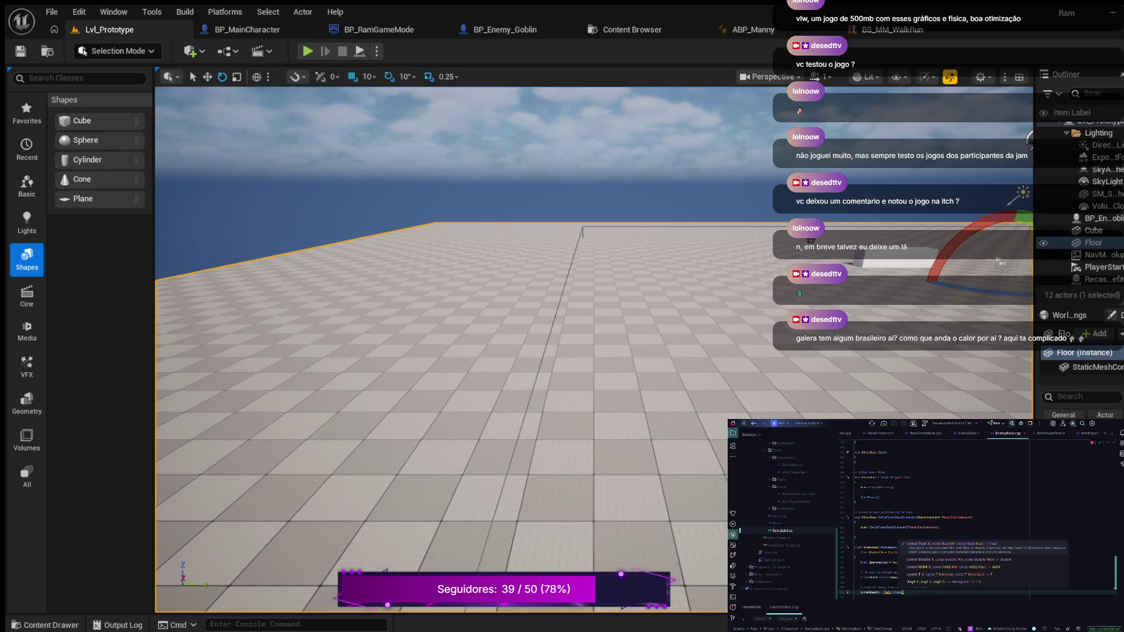
{"action": "key", "text": "Return"}
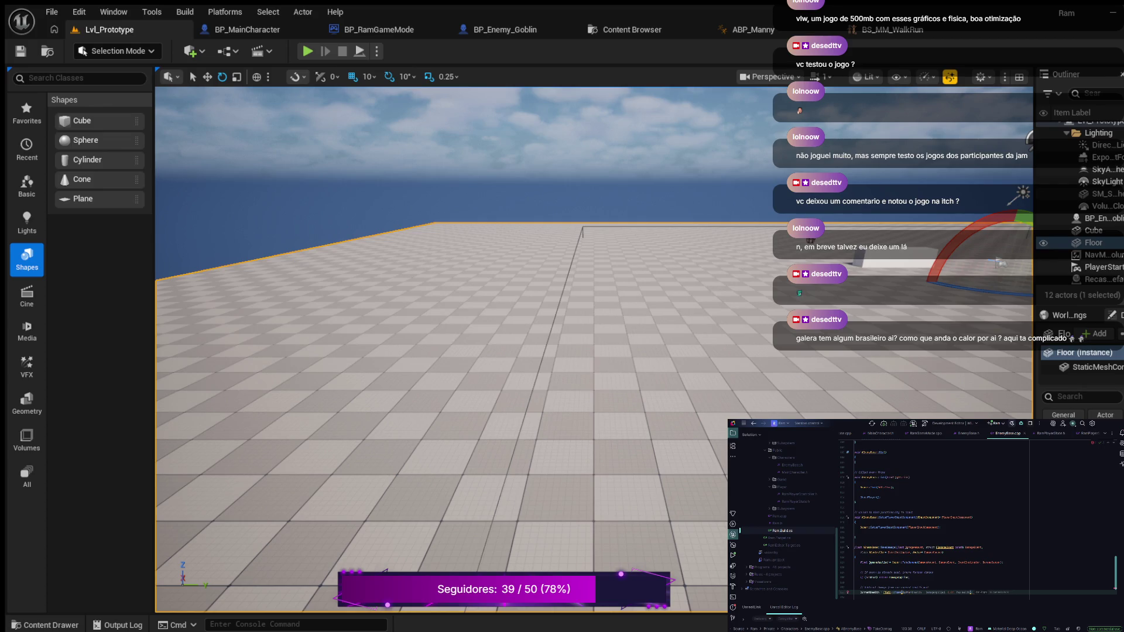
{"action": "key", "text": "Tab"}
- Add a GEngine->AddOnScreenDebugMessage call after the Clamp line, passing FColor::Red
{"action": "key", "text": "Return"}
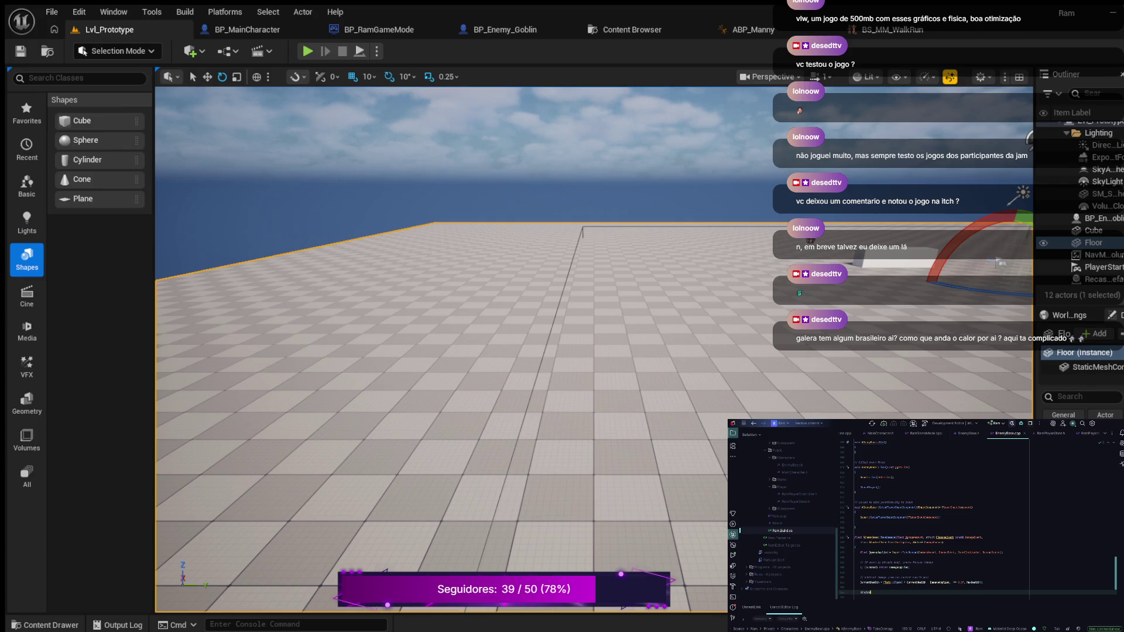
{"action": "type", "text": "y"}
{"action": "key", "text": "Return"}
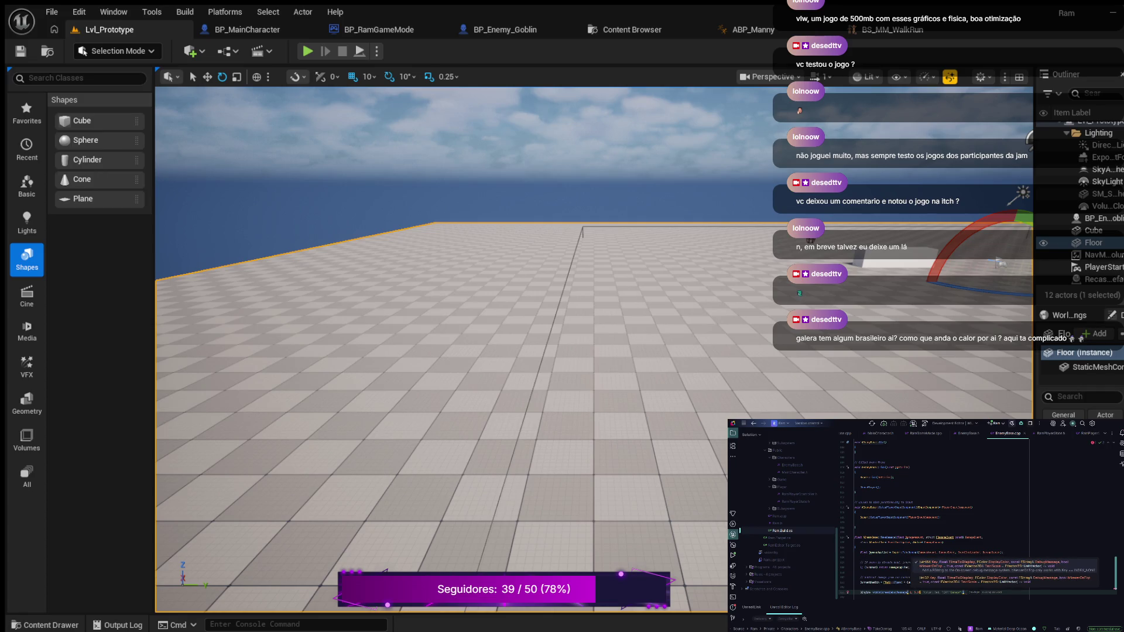
{"action": "type", "text": "F"}
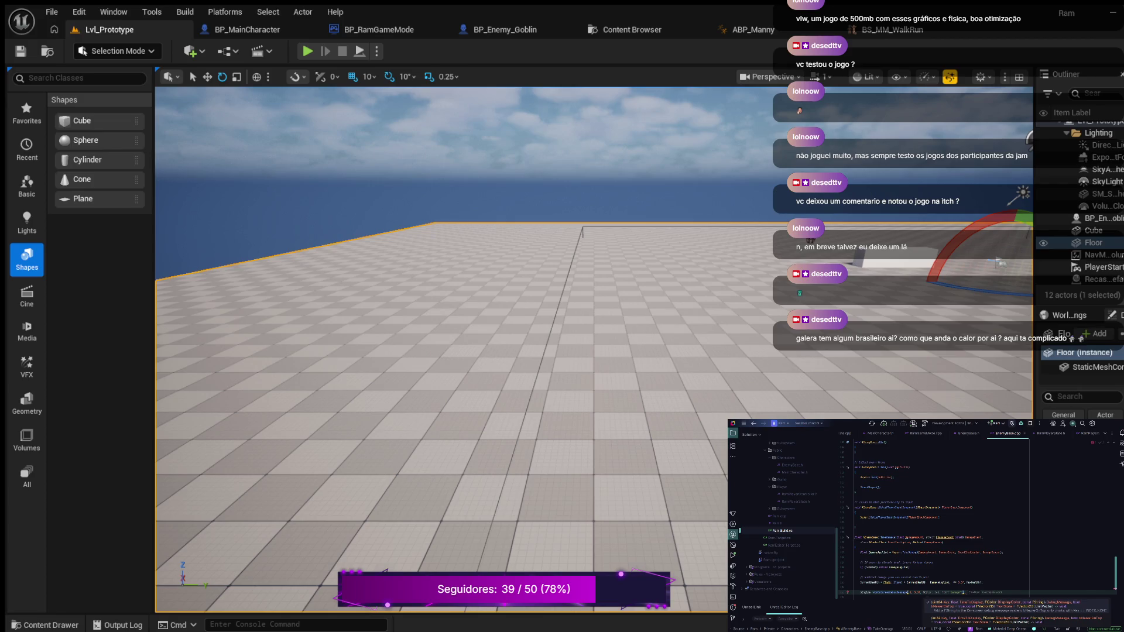
{"action": "type", "text": "Color::Red"}
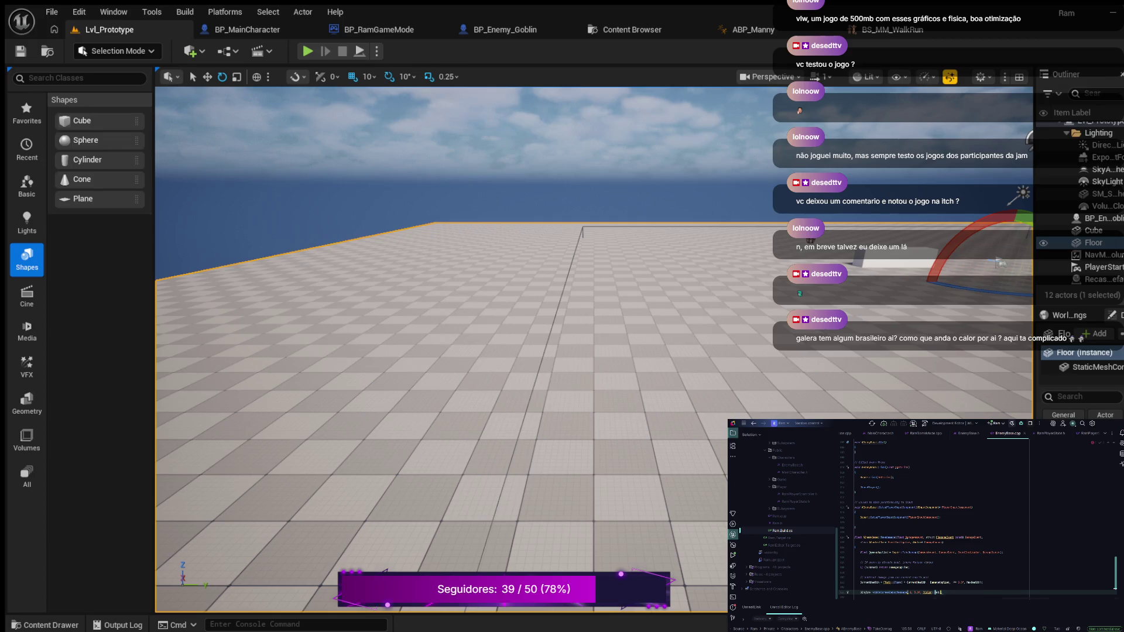
{"action": "type", "text": ","}
{"action": "scroll", "coordinate": [978, 515], "scroll_direction": "down", "scroll_amount": 2}
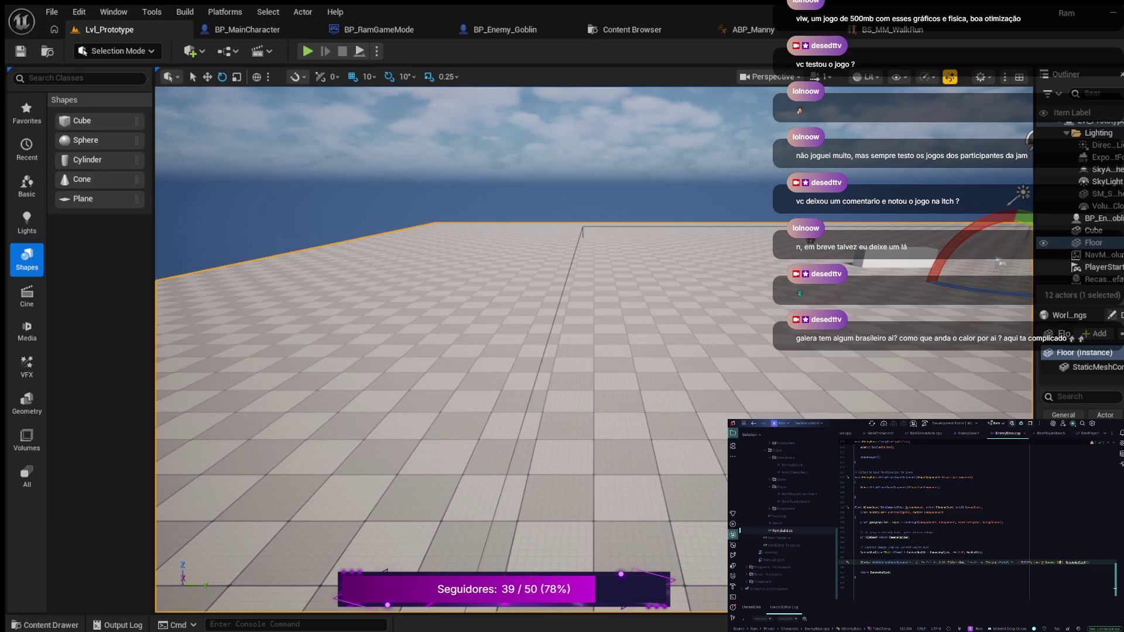
- Fix the debug message format to 'HitPart: %s' with GetName() as its argument
{"action": "key", "text": "BackSpace"}
{"action": "key", "text": "BackSpace"}
{"action": "key", "text": "BackSpace"}
{"action": "key", "text": "Left"}
{"action": "key", "text": "Left"}
{"action": "type", "text": "HitPart: "}
{"action": "type", "text": "s"}
{"action": "type", "text": "%s"}
{"action": "type", "text": " GetName()"}
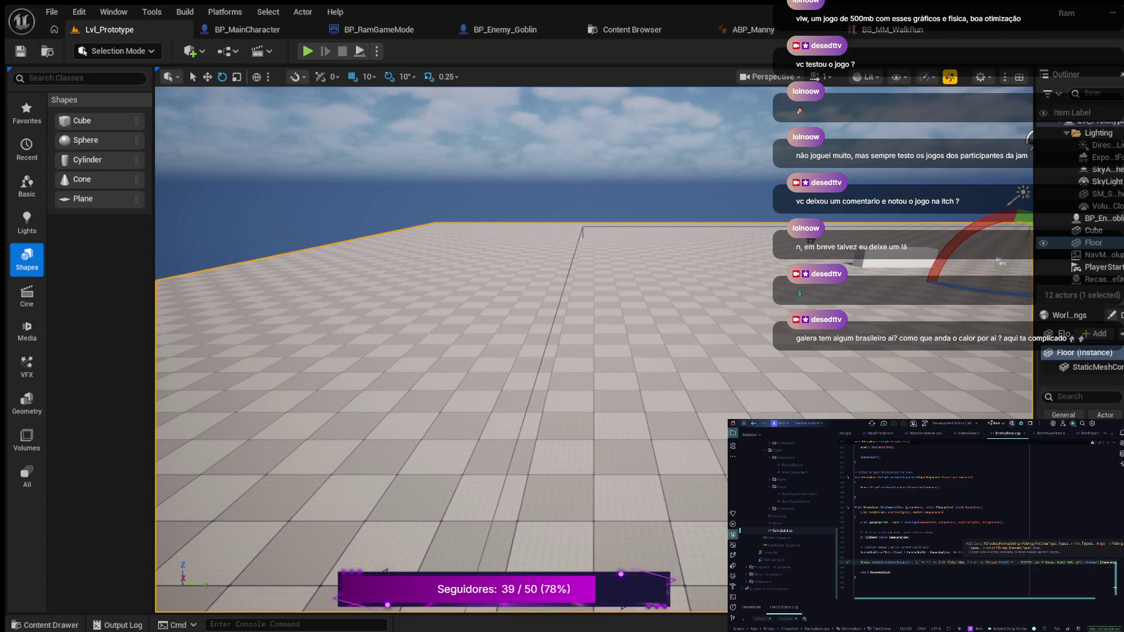
{"action": "key", "text": "BackSpace"}
{"action": "key", "text": "BackSpace"}
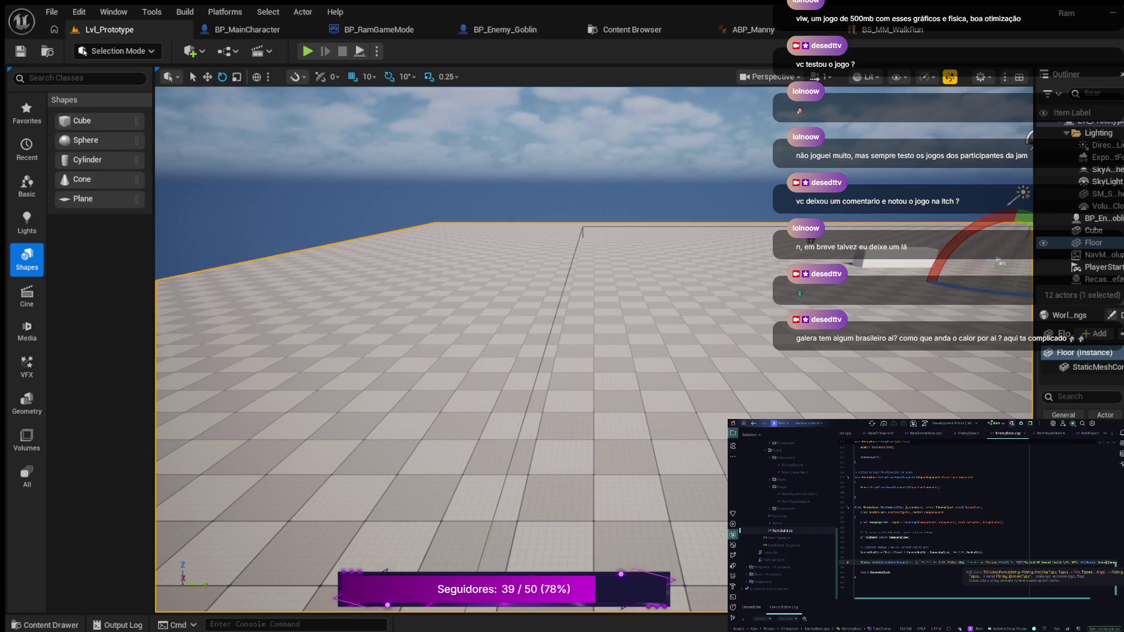
{"action": "type", "text": ");"}
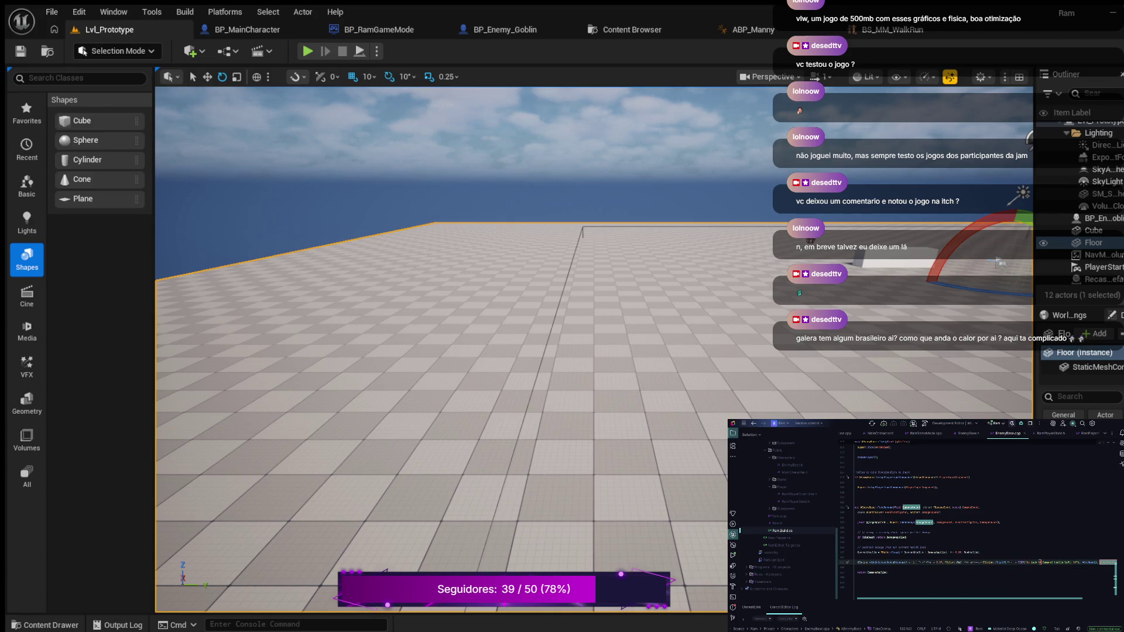
- Finish the Printf arguments with ',' and ');' and open a new line below
{"action": "key", "text": "ctrl+p"}
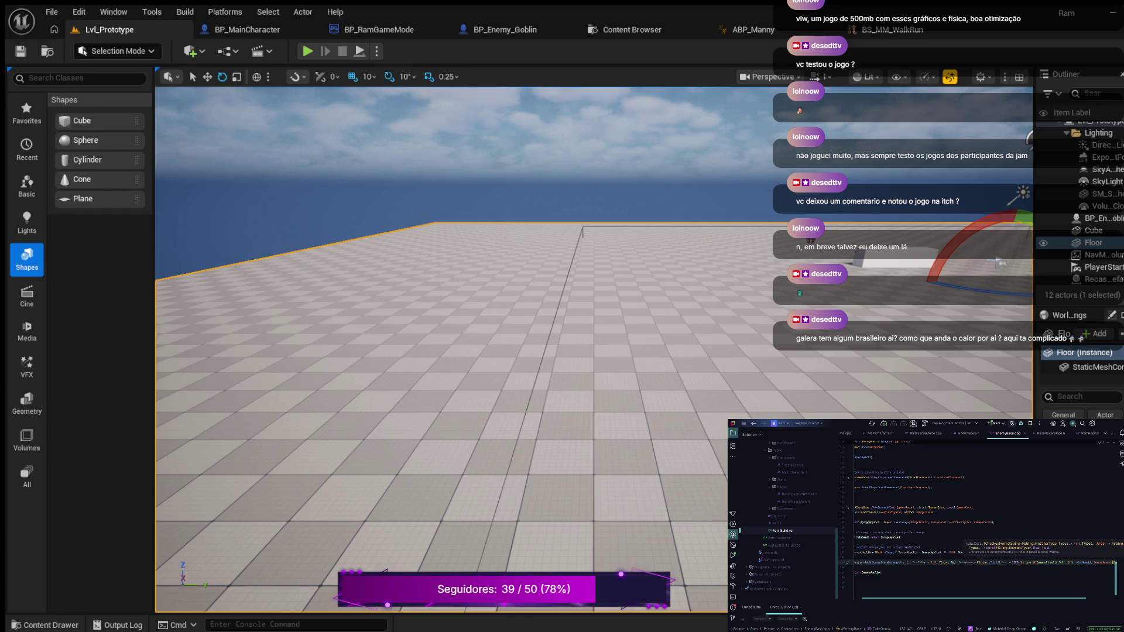
{"action": "key", "text": "End"}
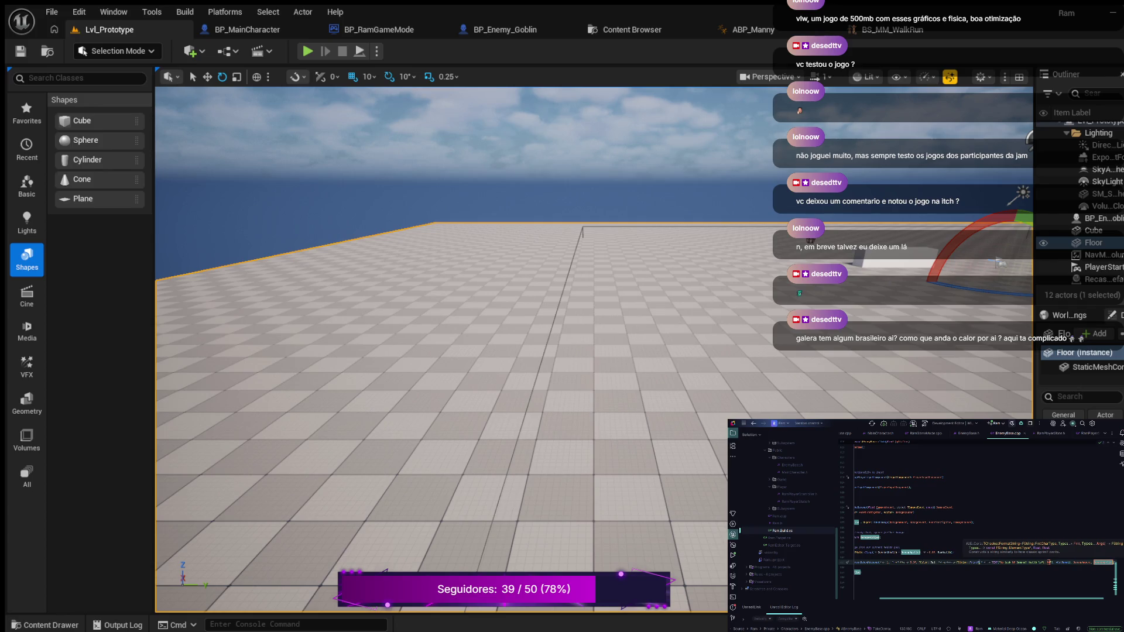
{"action": "key", "text": "BackSpace"}
{"action": "key", "text": "BackSpace"}
{"action": "key", "text": "BackSpace"}
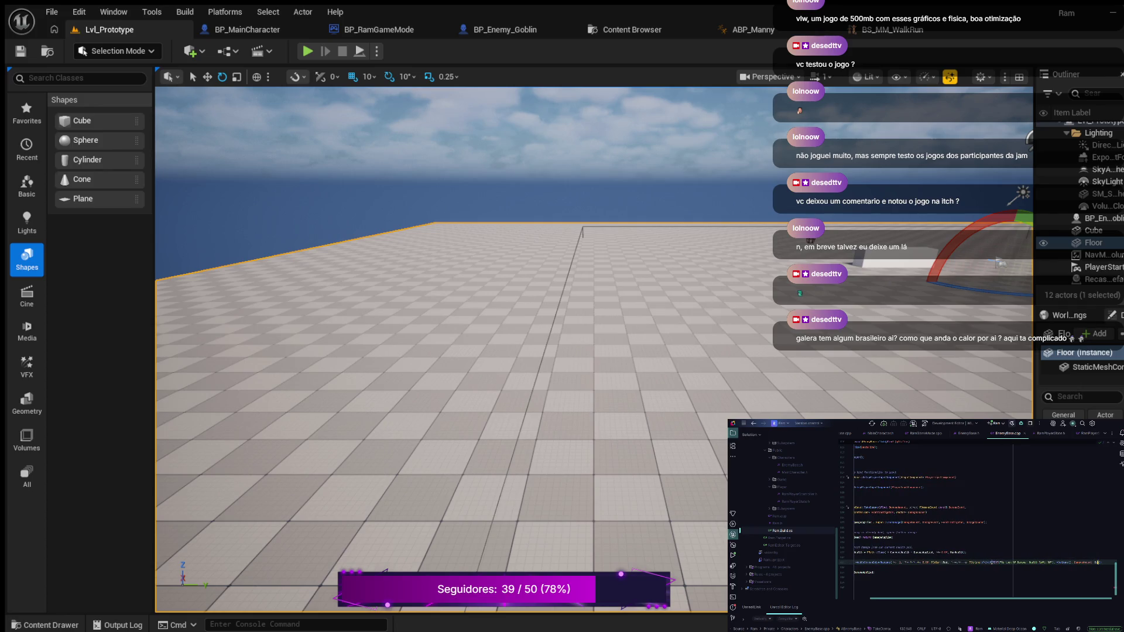
{"action": "type", "text": ","}
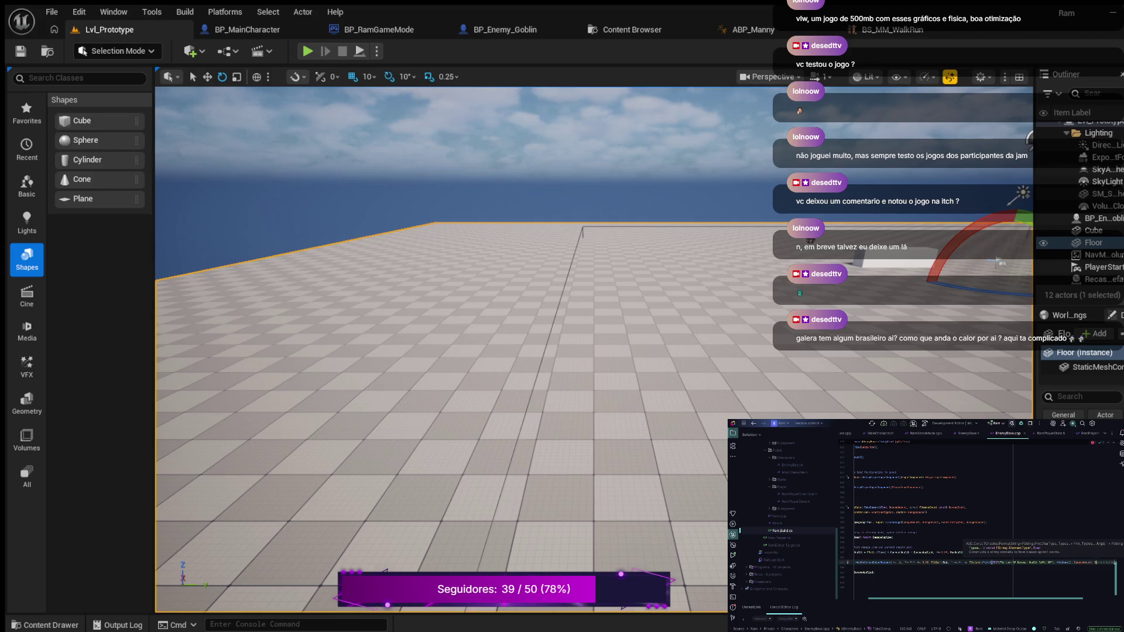
{"action": "key", "text": "Return"}
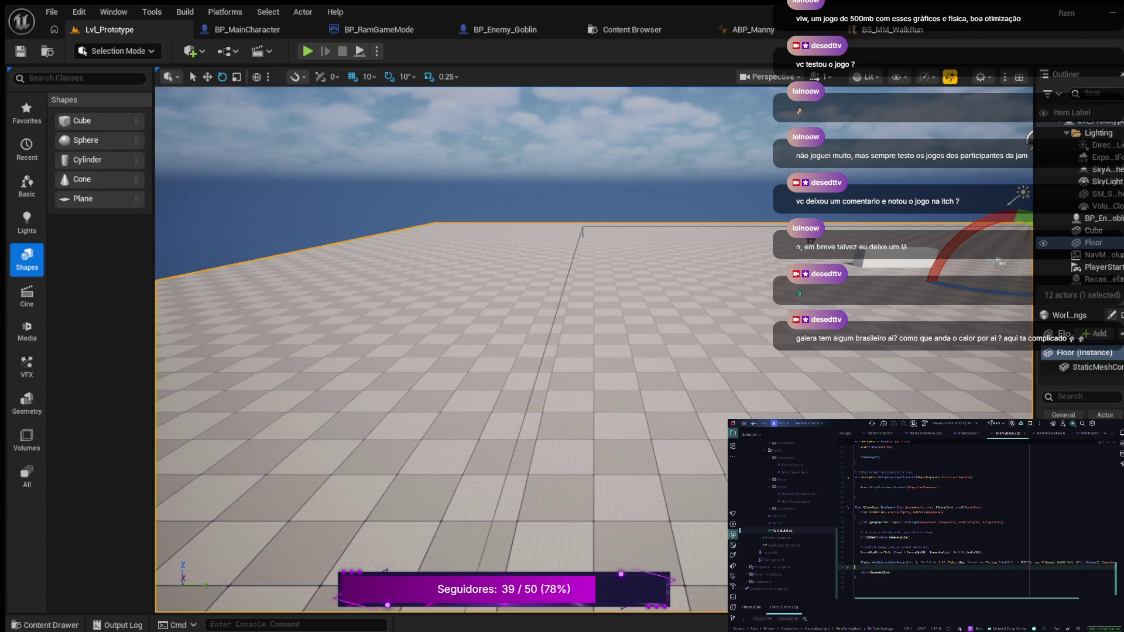
{"action": "key", "text": "BackSpace"}
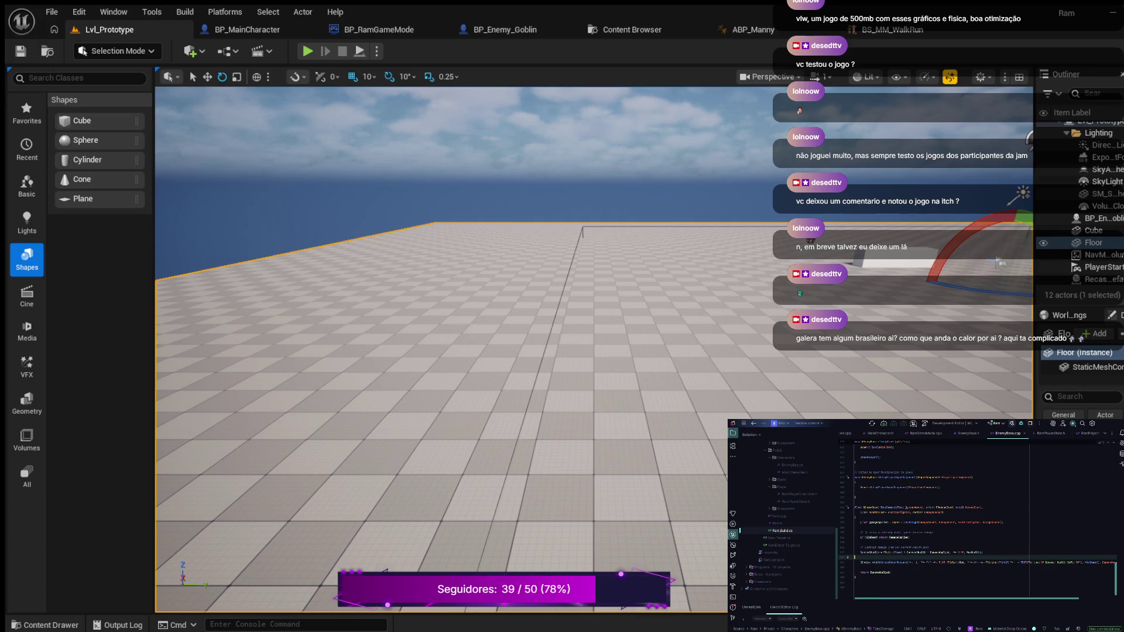
{"action": "key", "text": "Return"}
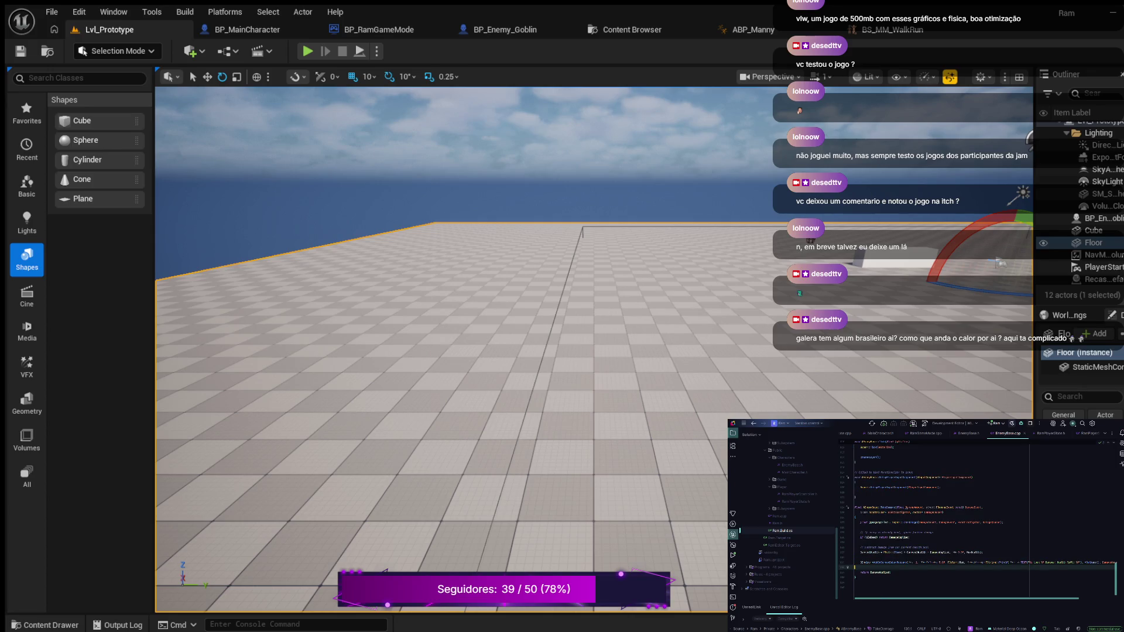
{"action": "key", "text": "BackSpace"}
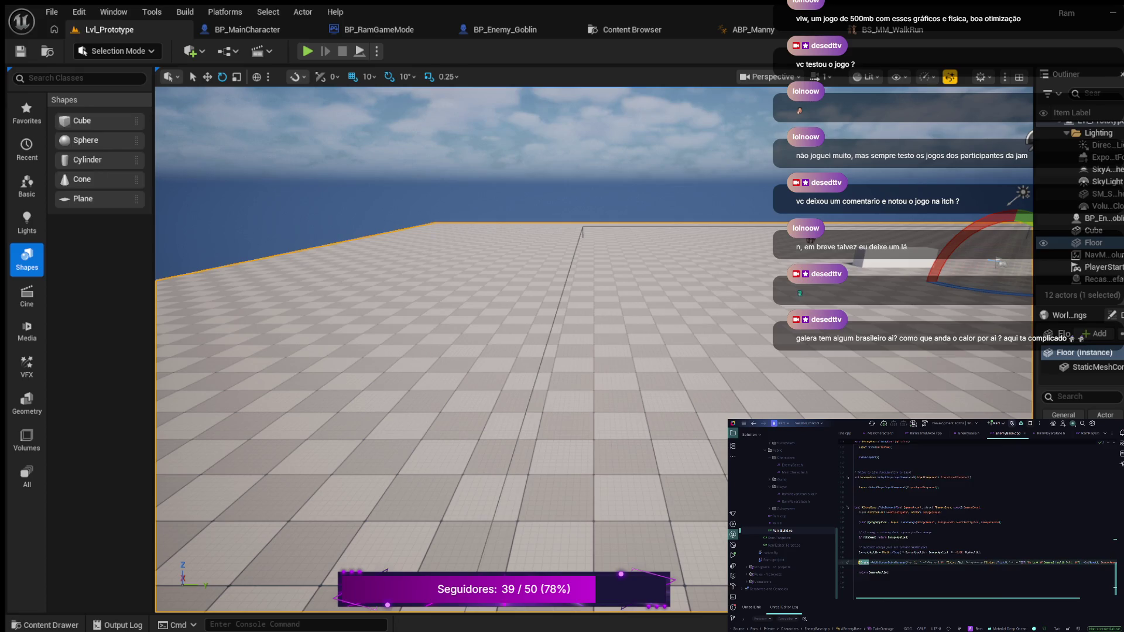
{"action": "key", "text": "Return"}
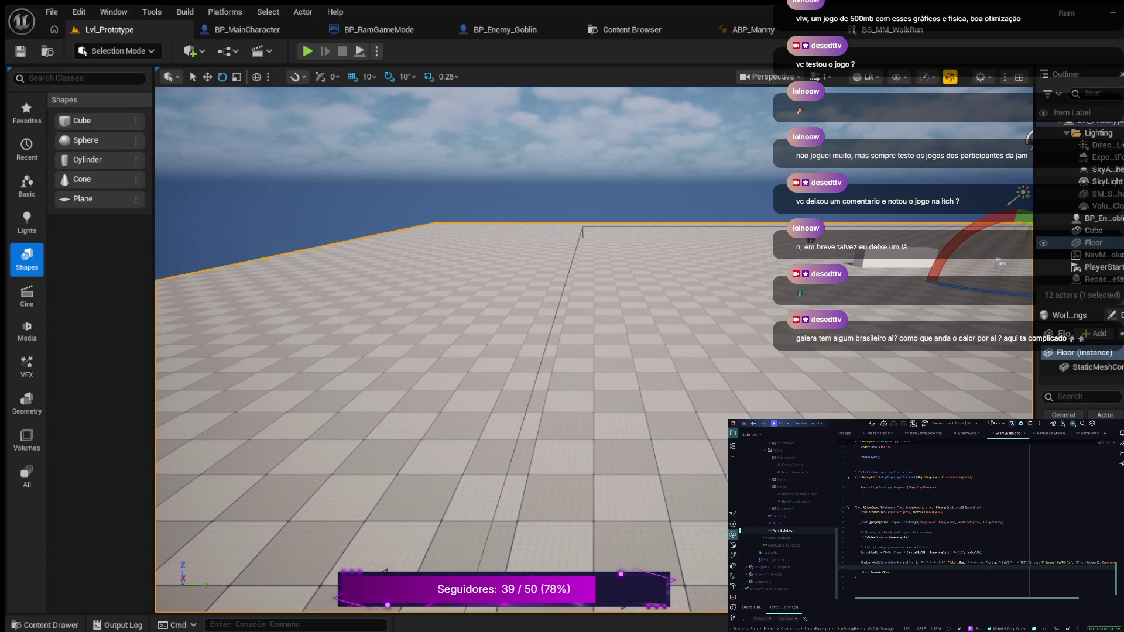
- Add 'CurrentHealth -=' and an 'if (CurrentHealth <= 0.0f)' block setting bIsDead = true
{"action": "scroll", "coordinate": [978, 509], "scroll_direction": "down", "scroll_amount": 1}
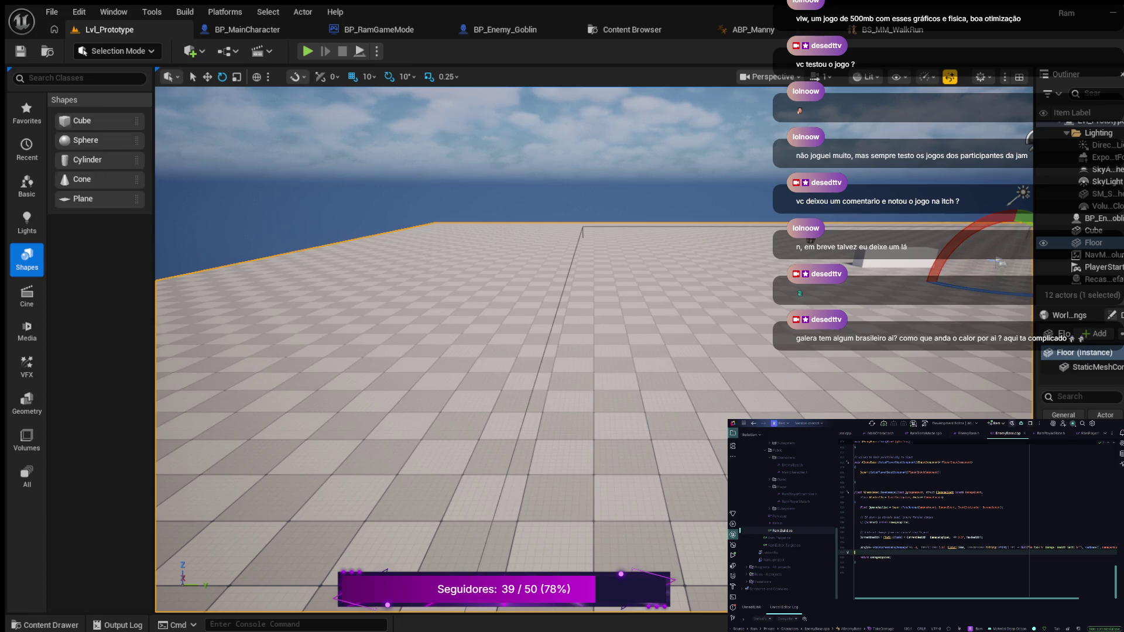
{"action": "key", "text": "Return"}
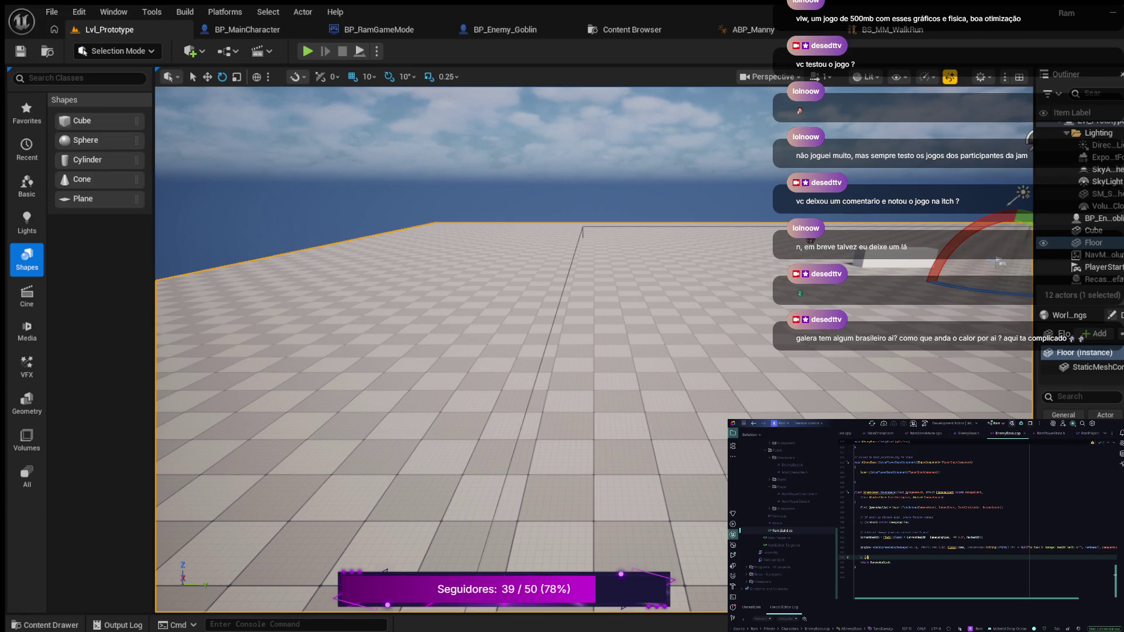
{"action": "type", "text": "rrentHealth"}
{"action": "type", "text": " -="}
{"action": "key", "text": "Return"}
{"action": "type", "text": "{"}
{"action": "key", "text": "Return"}
{"action": "type", "text": "bIsDead = true"}
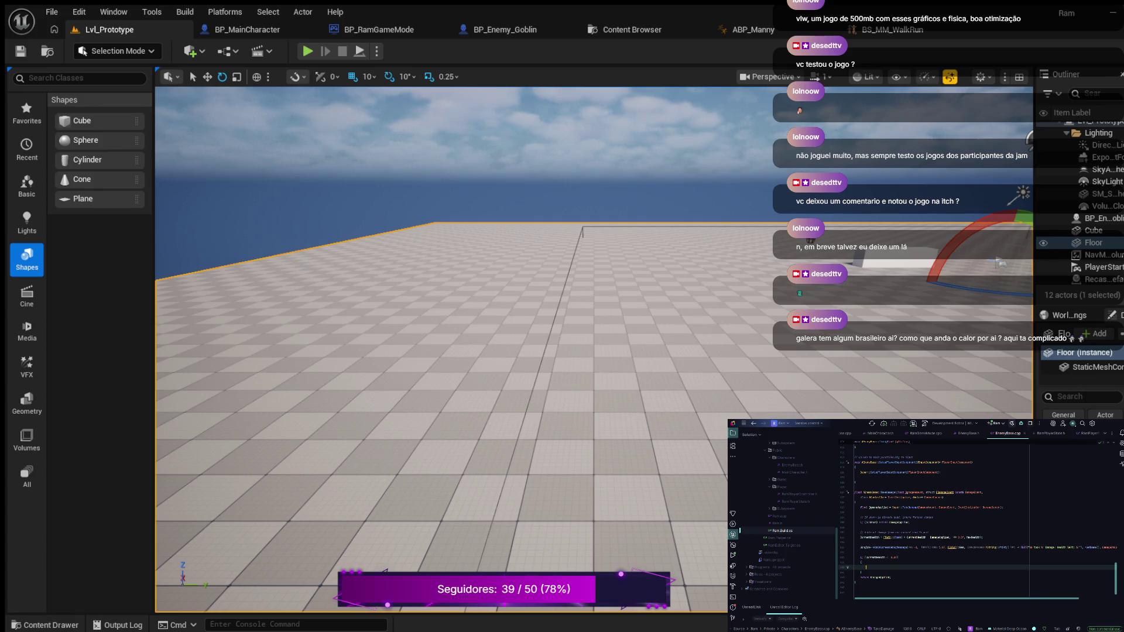
{"action": "type", "text": "b"}
- Insert blank lines above the health check and above the Widget line
{"action": "key", "text": "Up"}
{"action": "key", "text": "Up"}
{"action": "key", "text": "Up"}
{"action": "key", "text": "End"}
{"action": "key", "text": "Return"}
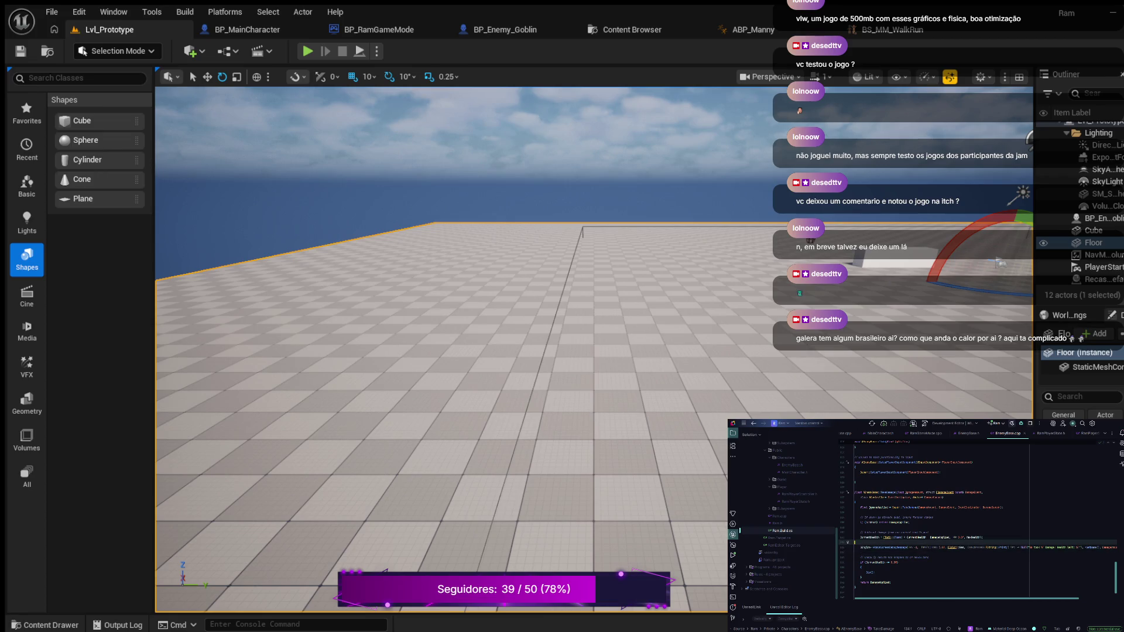
{"action": "key", "text": "Return"}
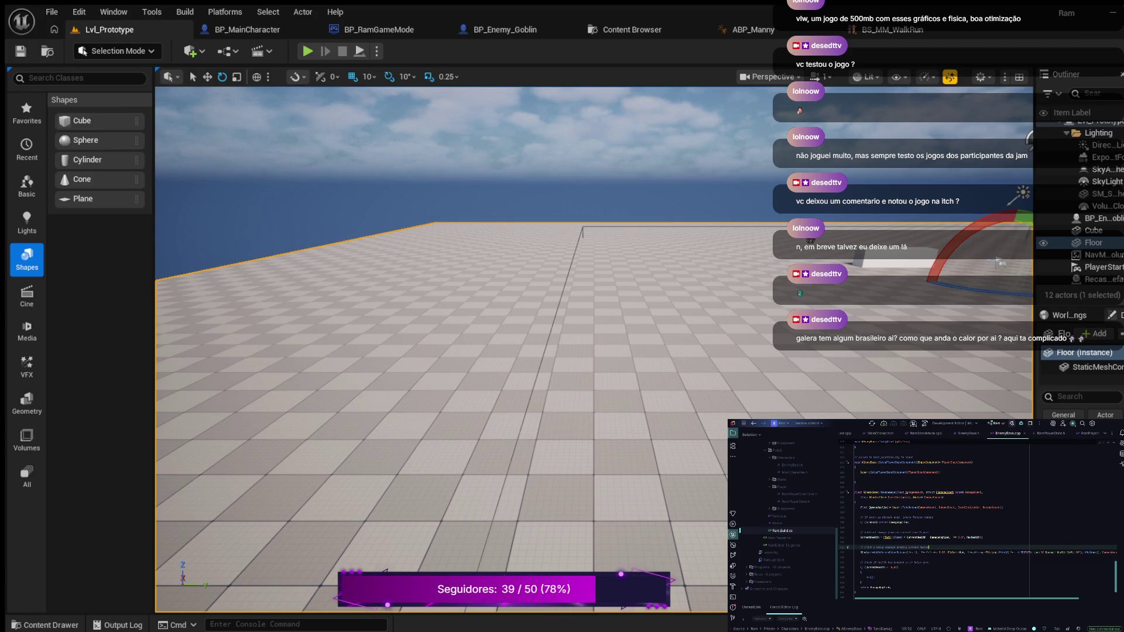
- Add the suggested first statement on a new line inside AEnemyBase::Idle()
{"action": "scroll", "coordinate": [977, 515], "scroll_direction": "down", "scroll_amount": 2}
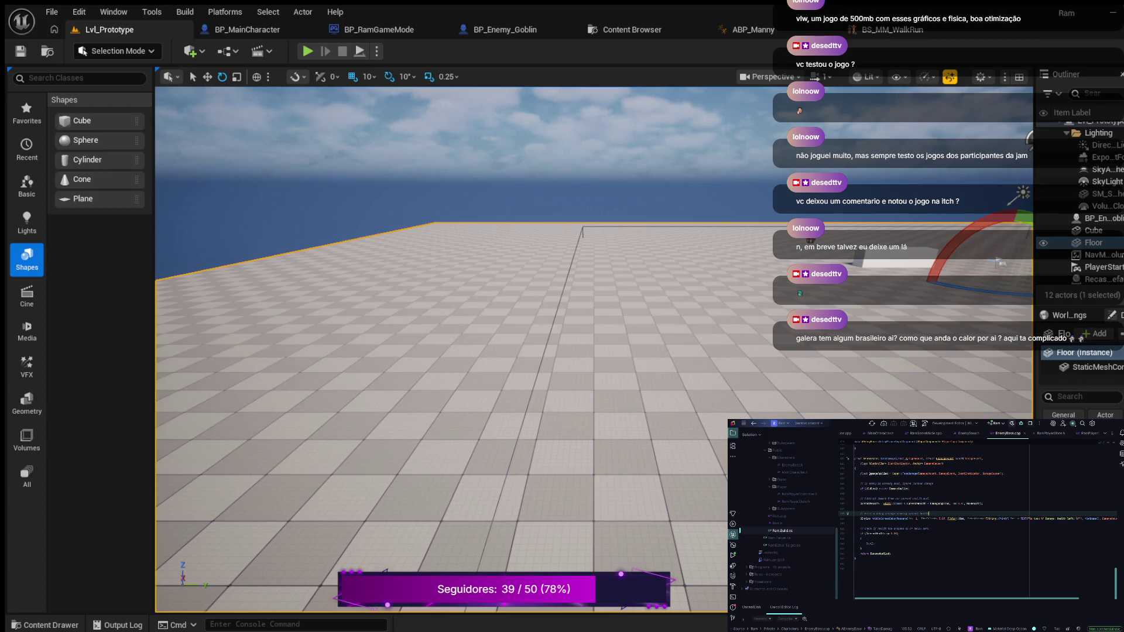
{"action": "scroll", "coordinate": [977, 506], "scroll_direction": "up", "scroll_amount": 5}
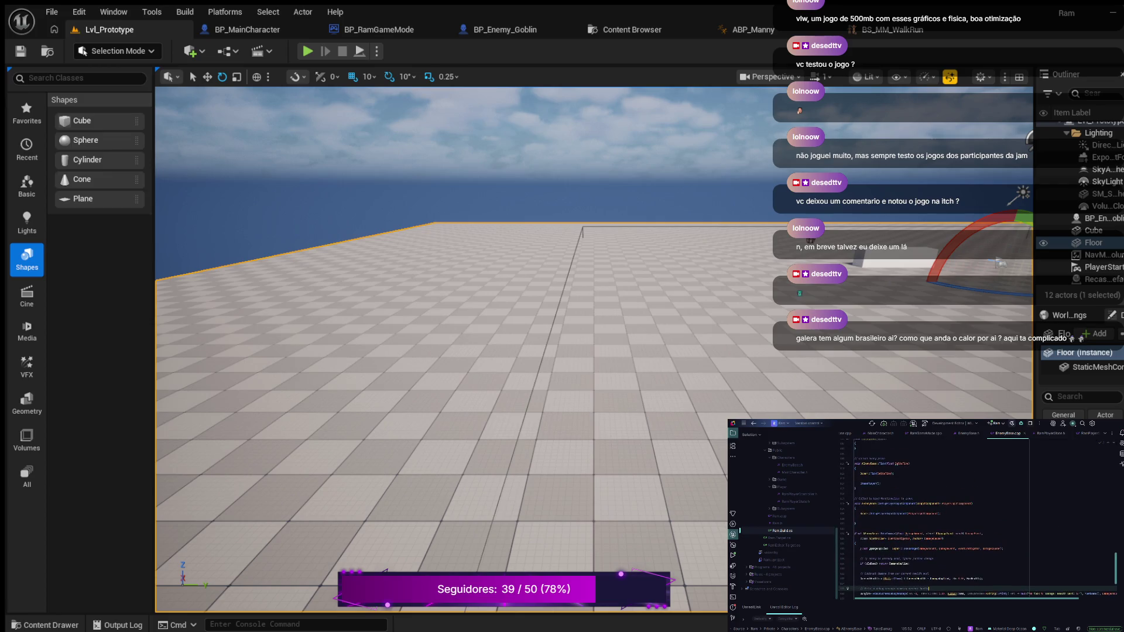
{"action": "scroll", "coordinate": [978, 518], "scroll_direction": "down", "scroll_amount": 3}
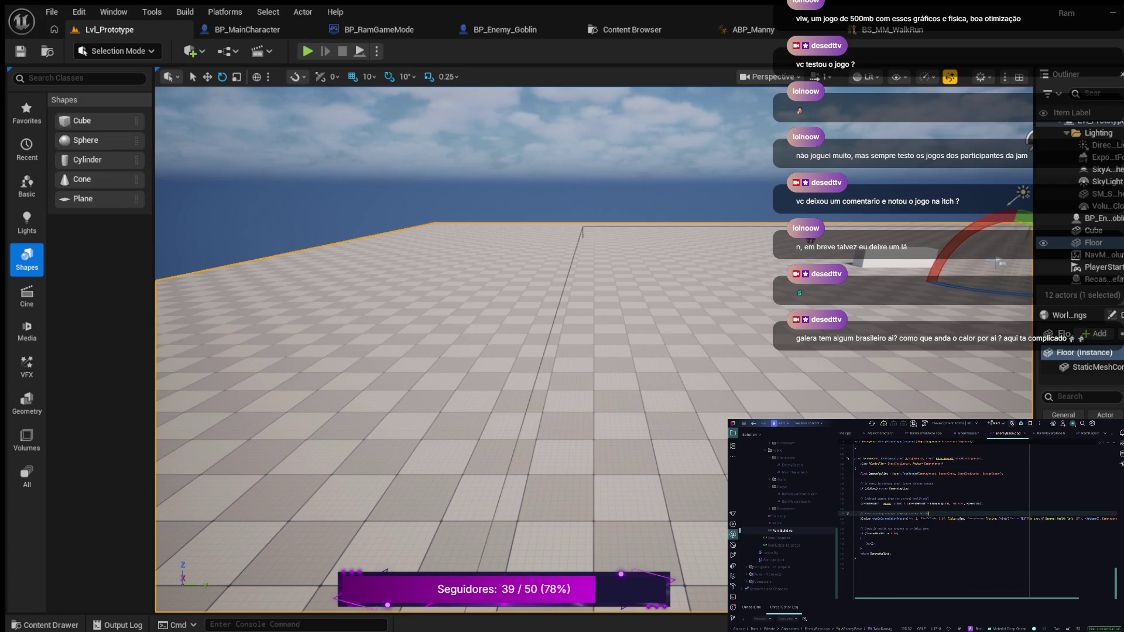
{"action": "scroll", "coordinate": [977, 518], "scroll_direction": "up", "scroll_amount": 6}
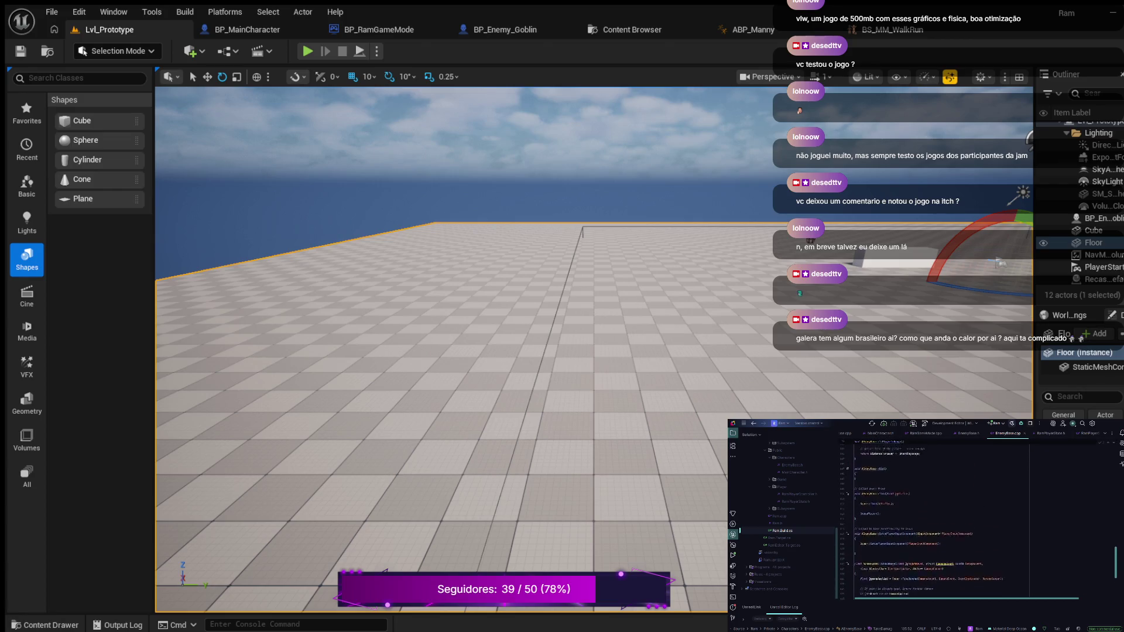
{"action": "left_click", "coordinate": [855, 489]}
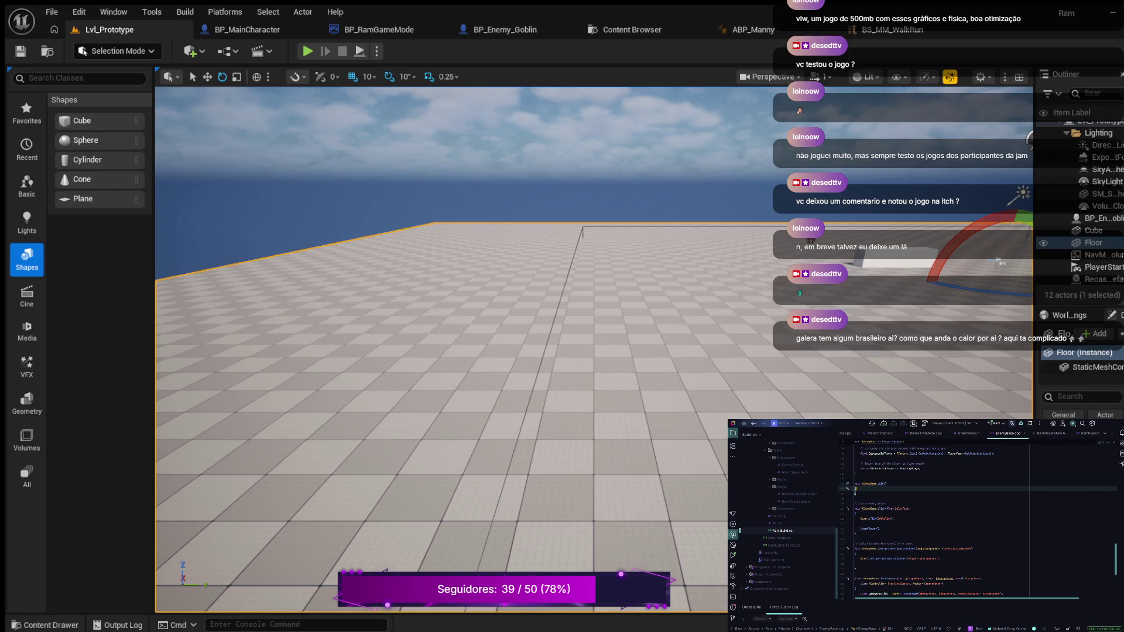
{"action": "key", "text": "Left"}
{"action": "key", "text": "Return"}
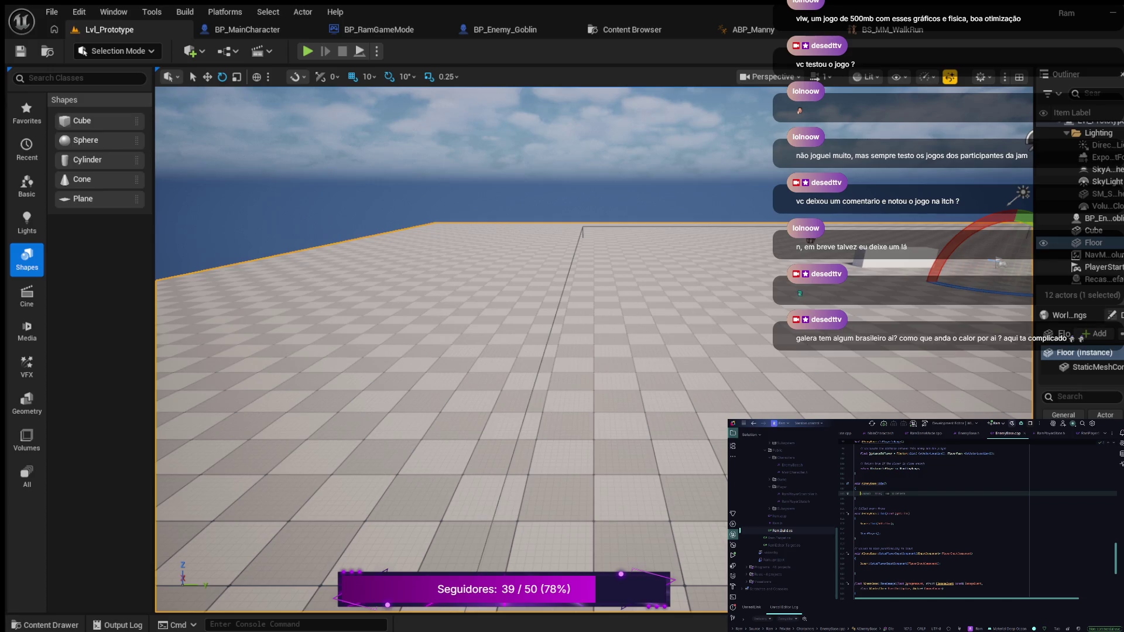
{"action": "type", "text": "i"}
{"action": "key", "text": "Tab"}
- Add 'bCalled = true;' and complete a further assignment line from the suggestion
{"action": "key", "text": "Return"}
{"action": "key", "text": "Tab"}
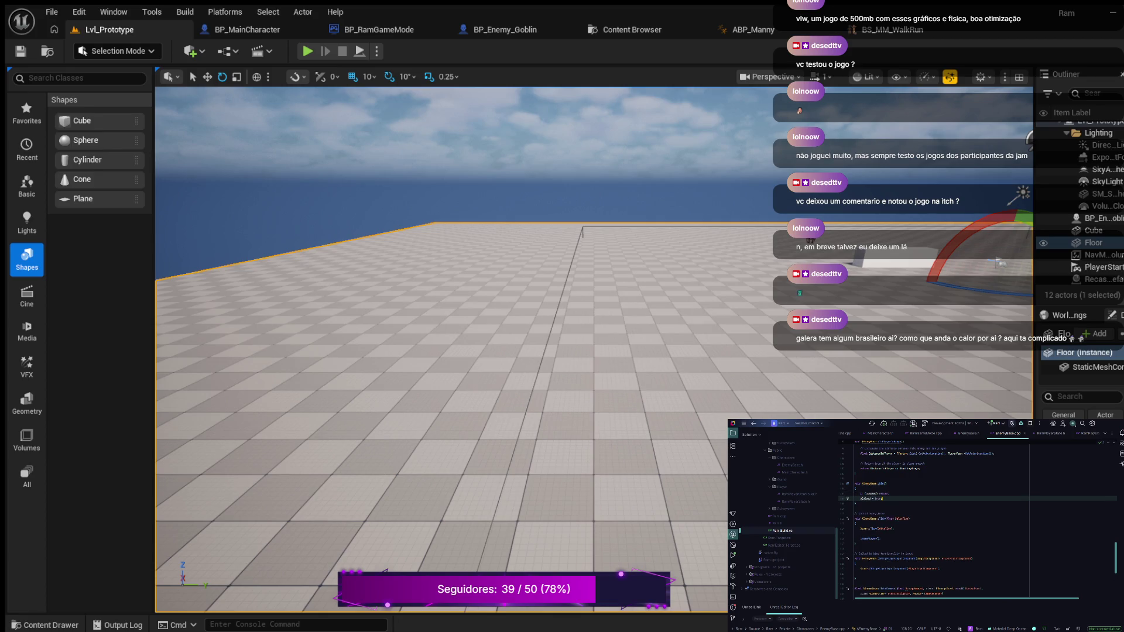
{"action": "key", "text": "Return"}
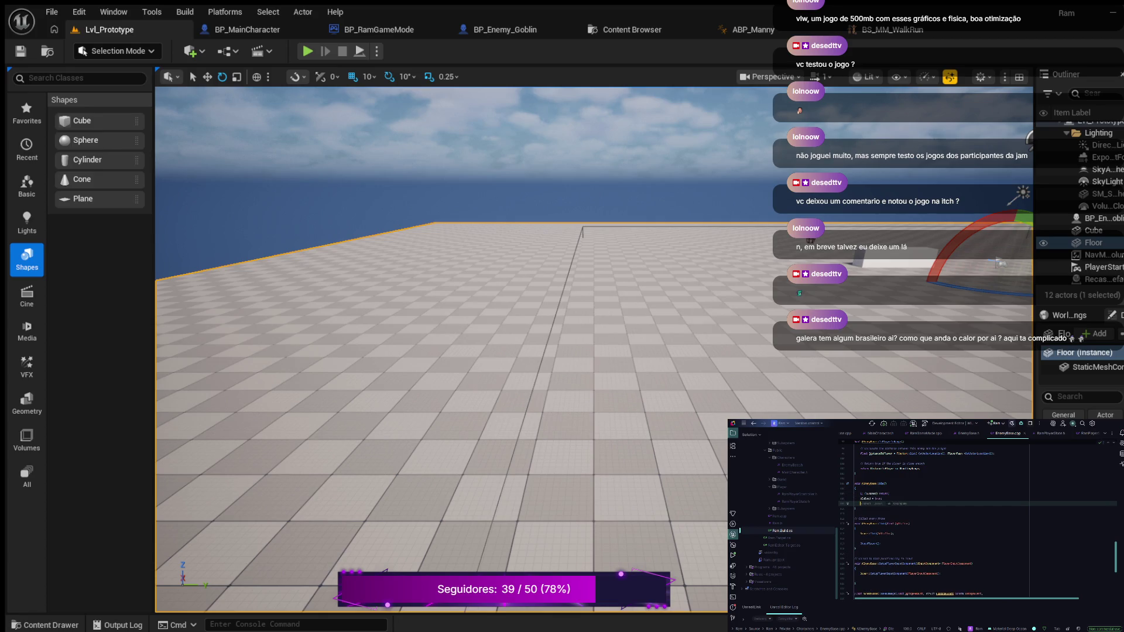
{"action": "key", "text": "Return"}
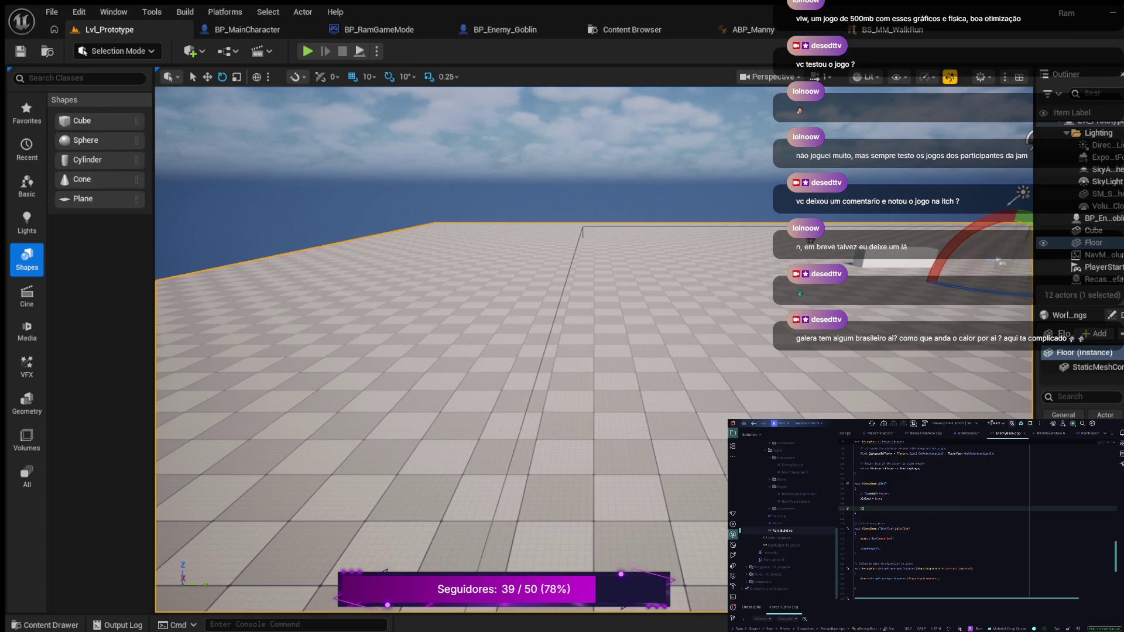
{"action": "key", "text": "ctrl+w"}
{"action": "key", "text": "End"}
{"action": "key", "text": "Tab"}
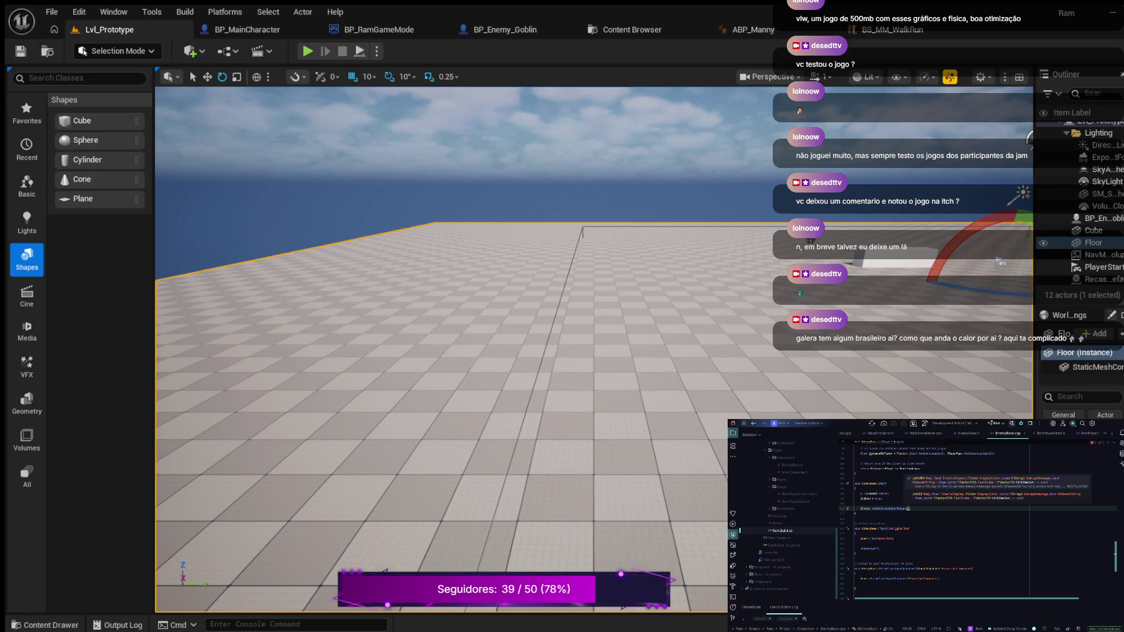
- Fill AddOnScreenDebugMessage with -15, colour FColor::Red, and begin FString::Printf(TEXT(
{"action": "type", "text": "-1"}
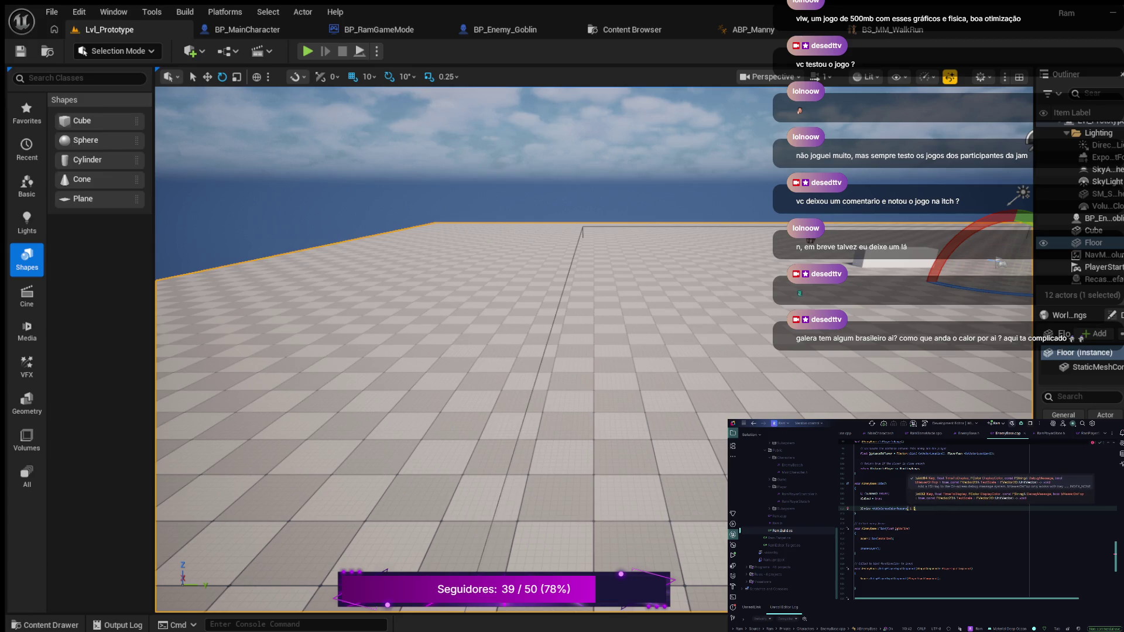
{"action": "type", "text": "5"}
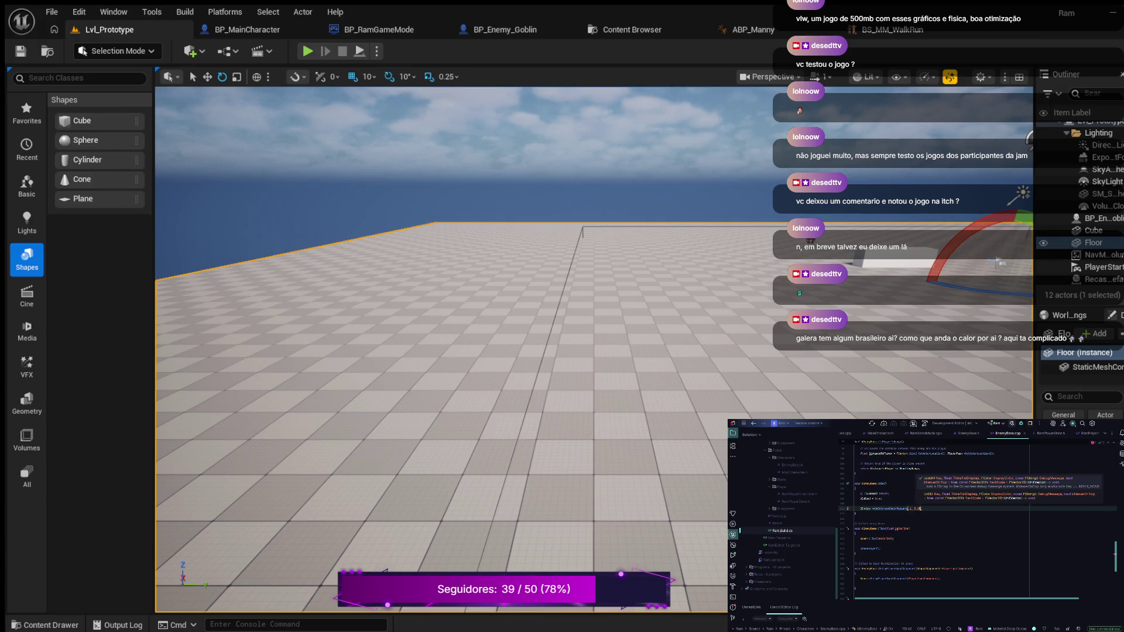
{"action": "type", "text": ","}
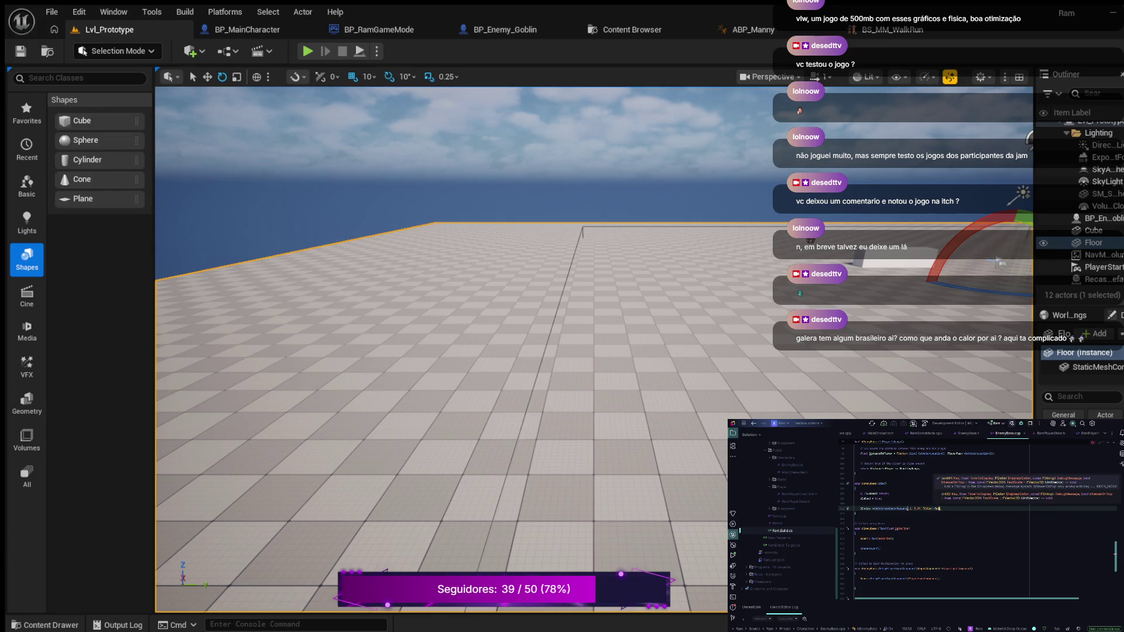
{"action": "type", "text": "Red"}
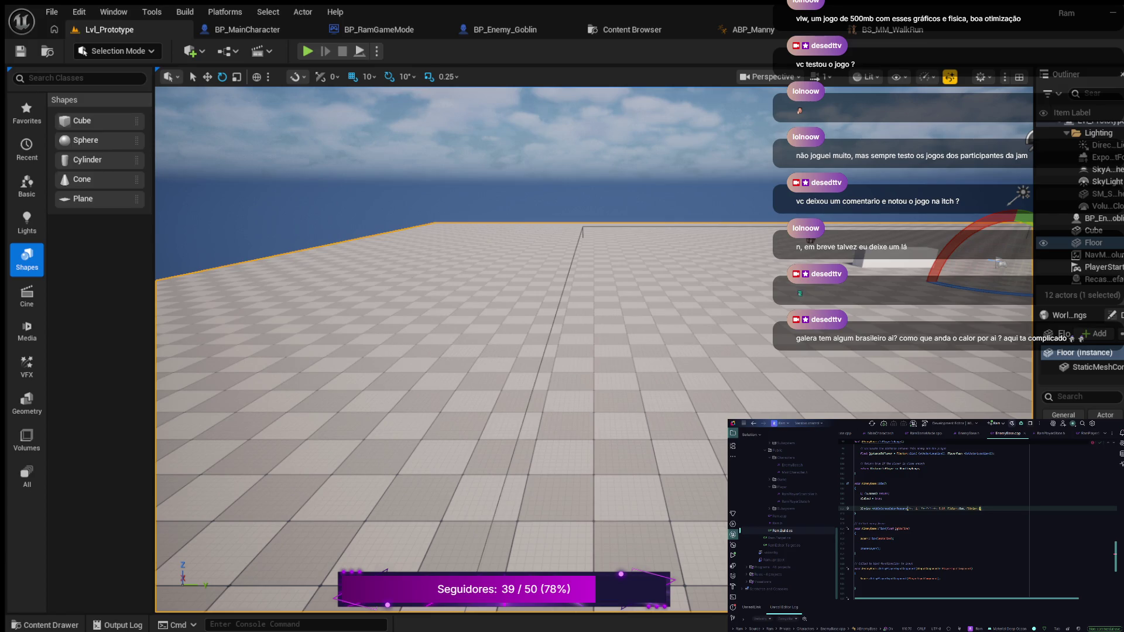
{"action": "type", "text": "("}
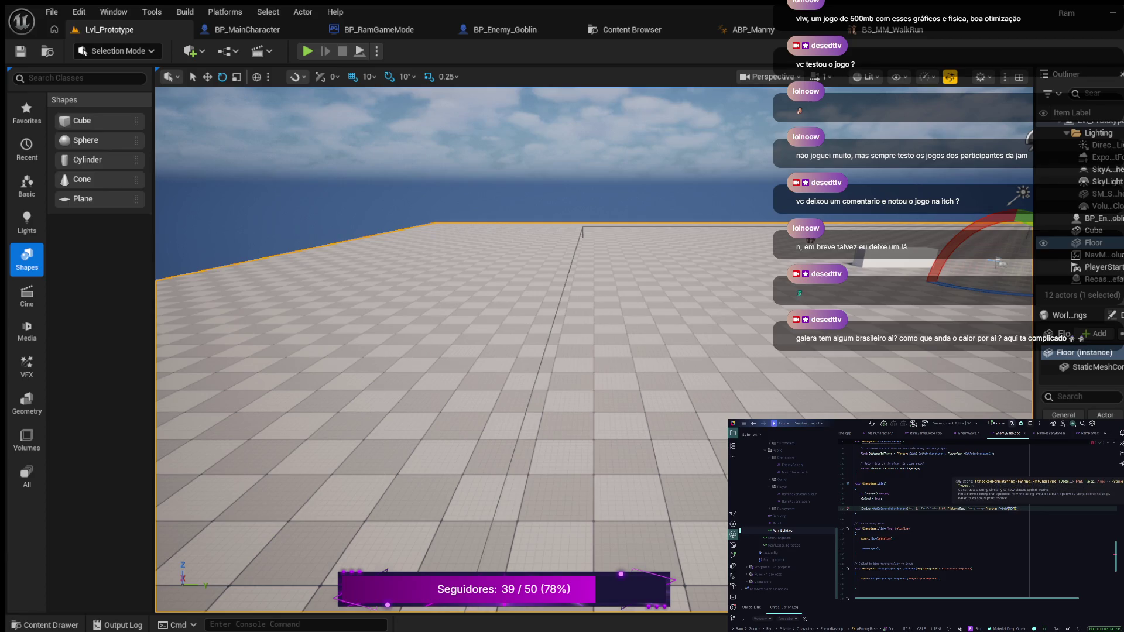
{"action": "type", "text": "TEXT"}
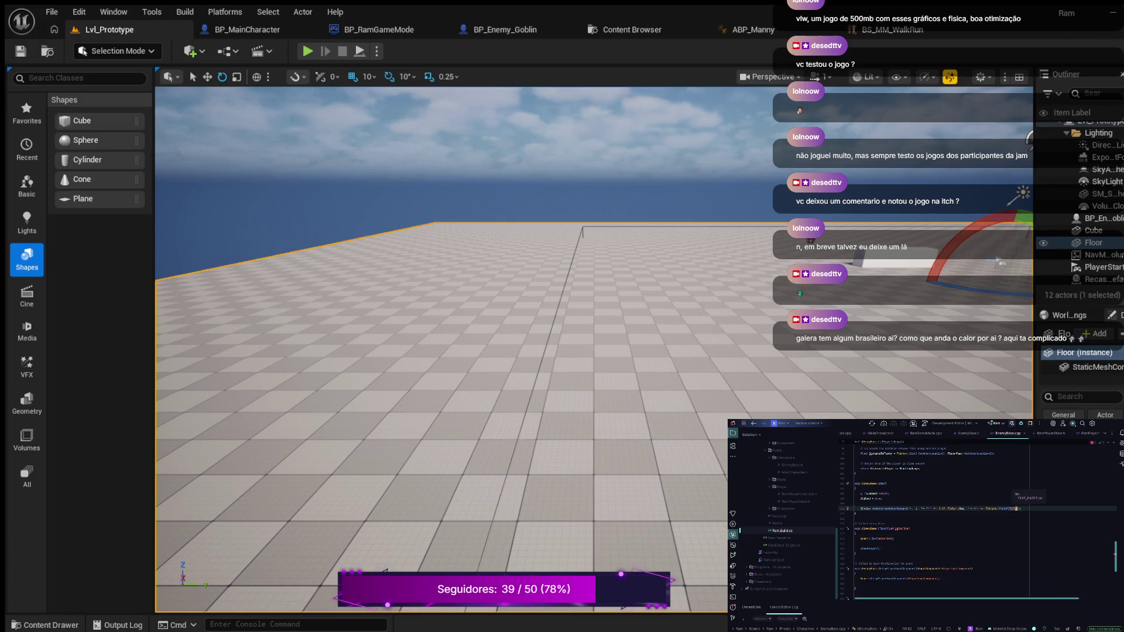
{"action": "type", "text": "("}
{"action": "key", "text": "Escape"}
- Finish the Printf call with ', Health)));' so the message prints the enemy's Health
{"action": "scroll", "coordinate": [978, 521], "scroll_direction": "up", "scroll_amount": 1}
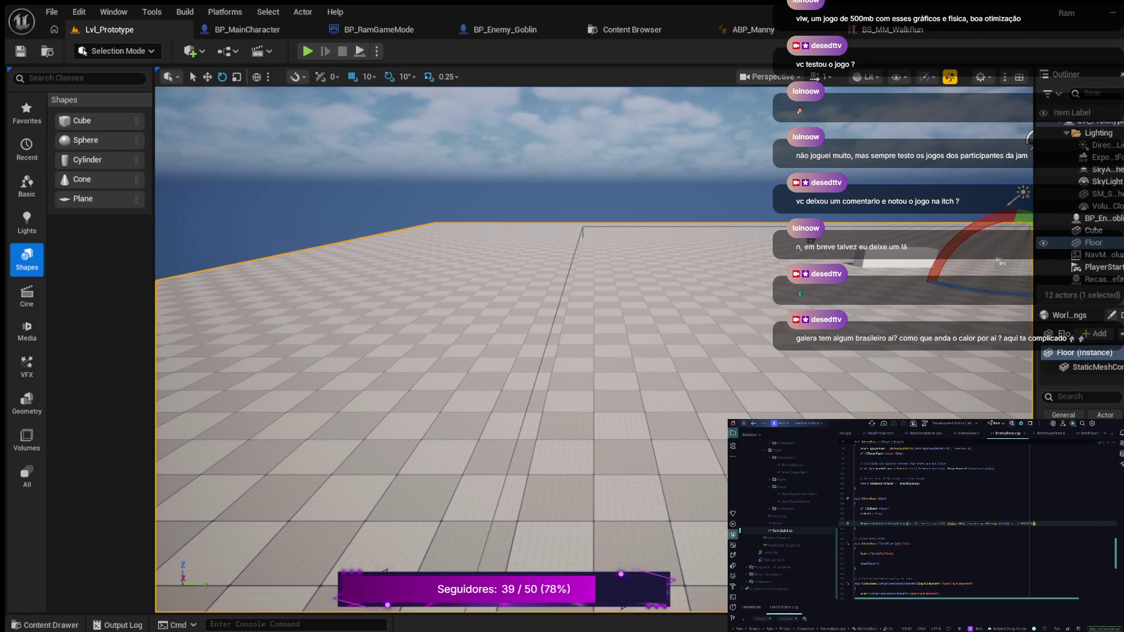
{"action": "key", "text": "Right"}
{"action": "key", "text": "Right"}
{"action": "key", "text": "BackSpace"}
{"action": "type", "text": ", "}
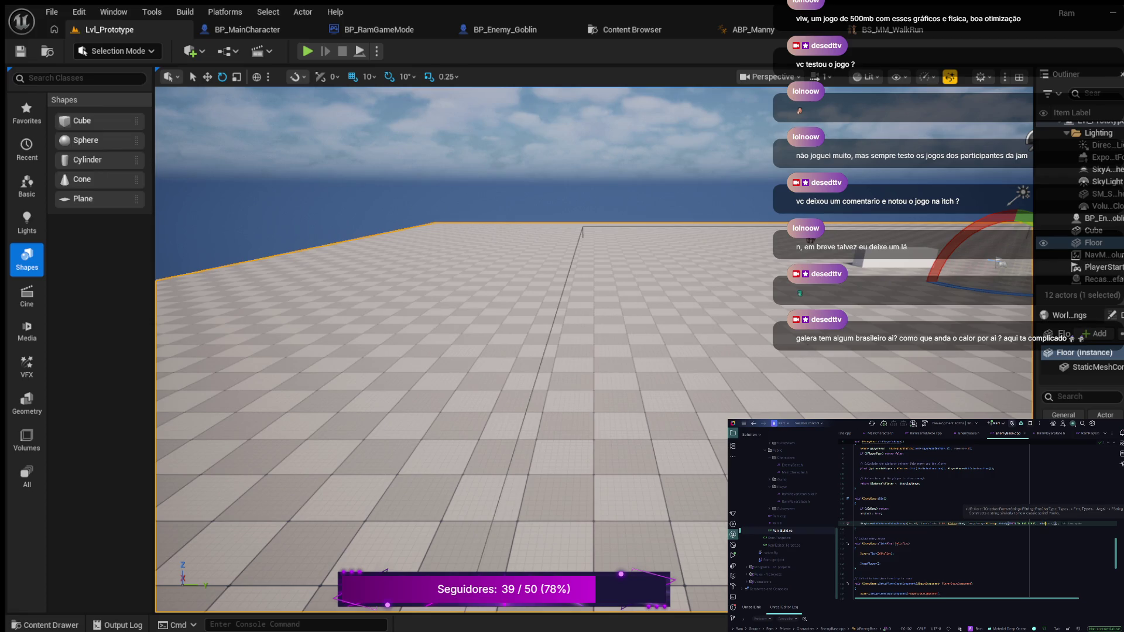
{"action": "type", "text": "Health"}
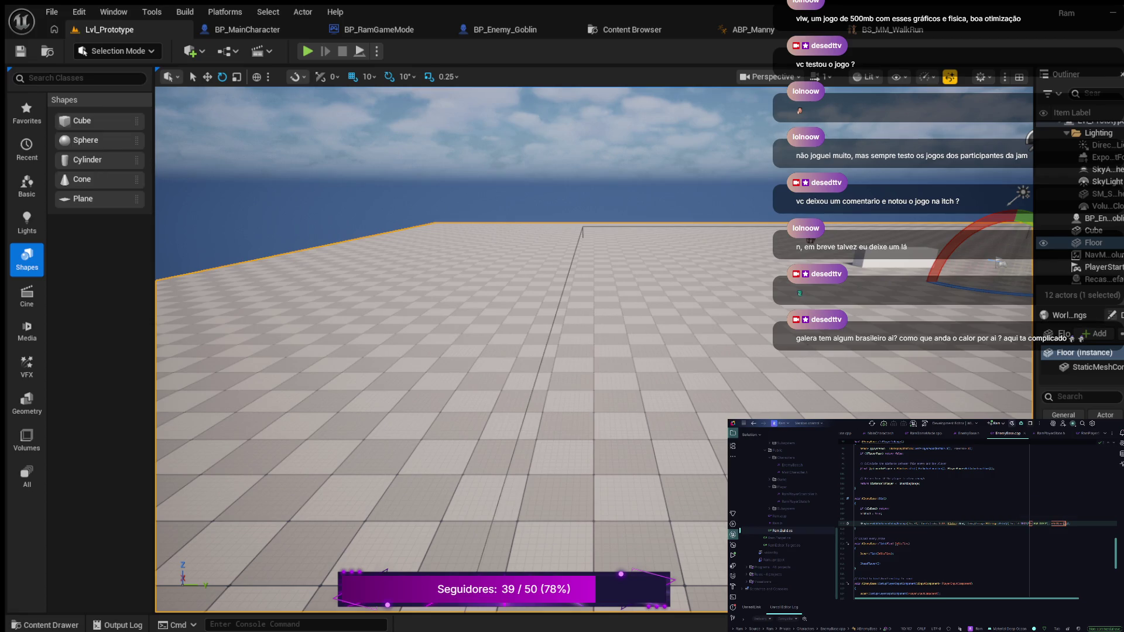
{"action": "type", "text": "))"}
{"action": "type", "text": ");"}
- Add a blank line and a '// Stop the shooter timer' comment below the debug message
{"action": "key", "text": "Return"}
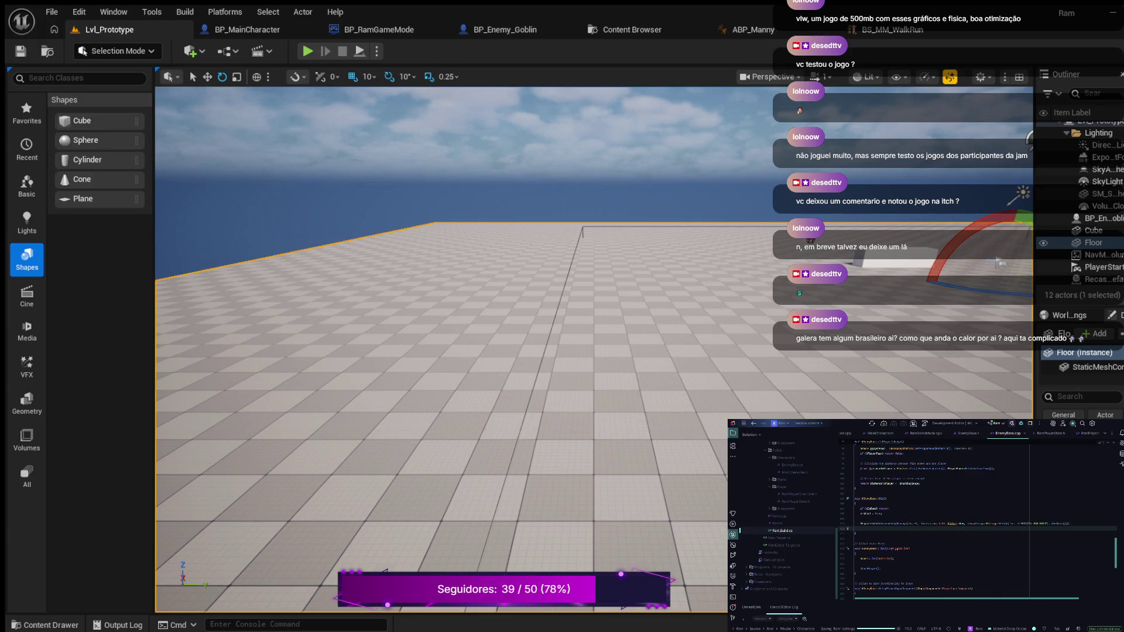
{"action": "scroll", "coordinate": [977, 518], "scroll_direction": "up", "scroll_amount": 2}
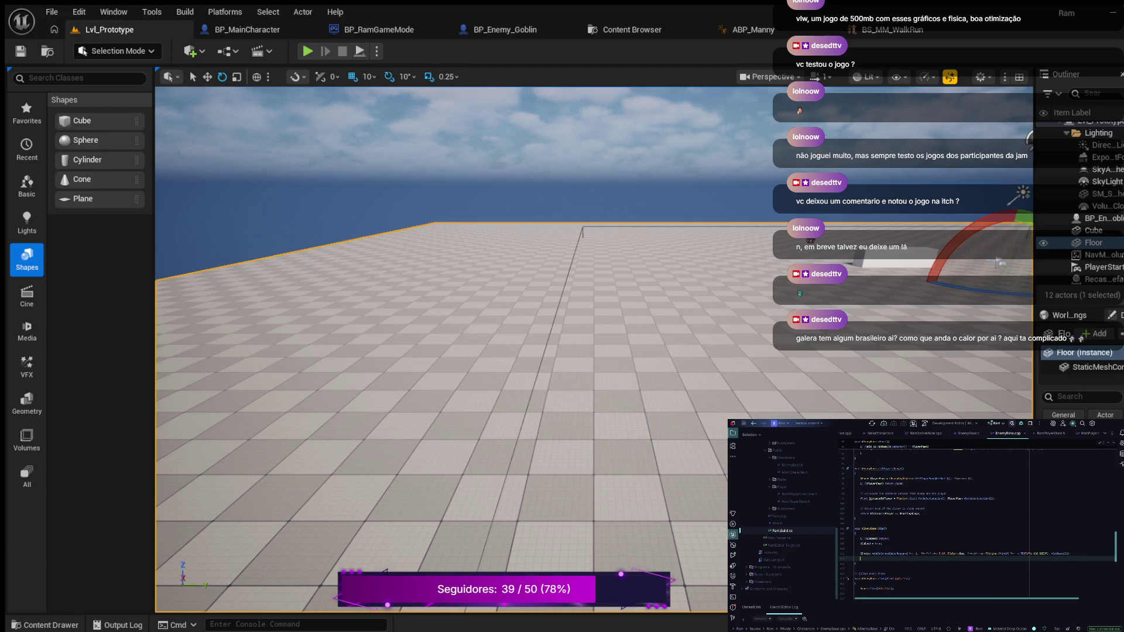
{"action": "key", "text": "Return"}
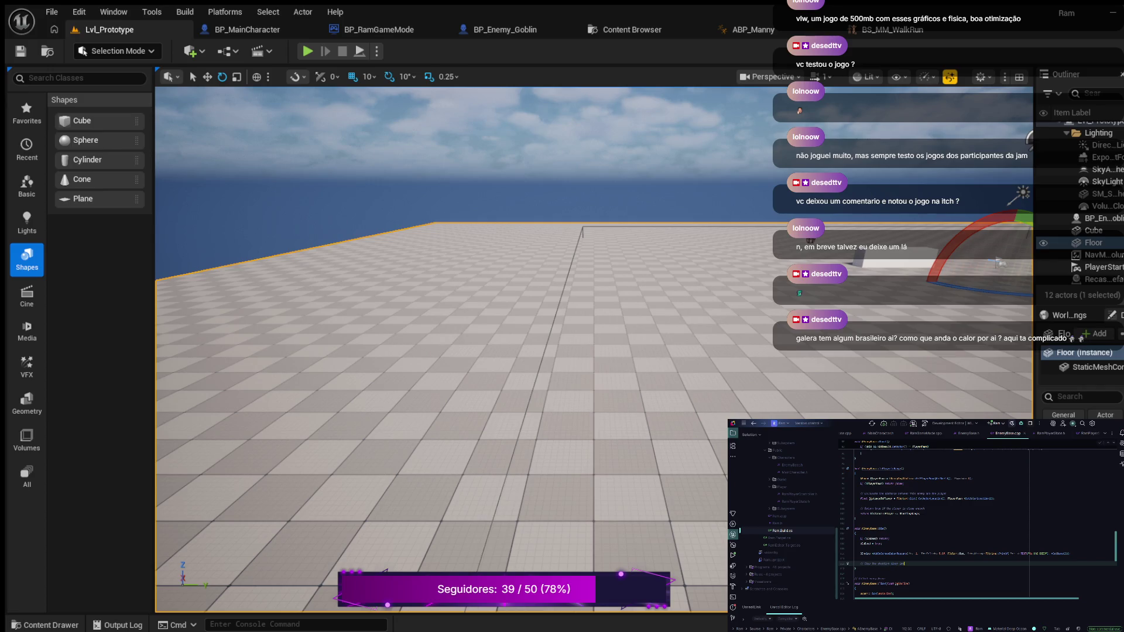
{"action": "key", "text": "Return"}
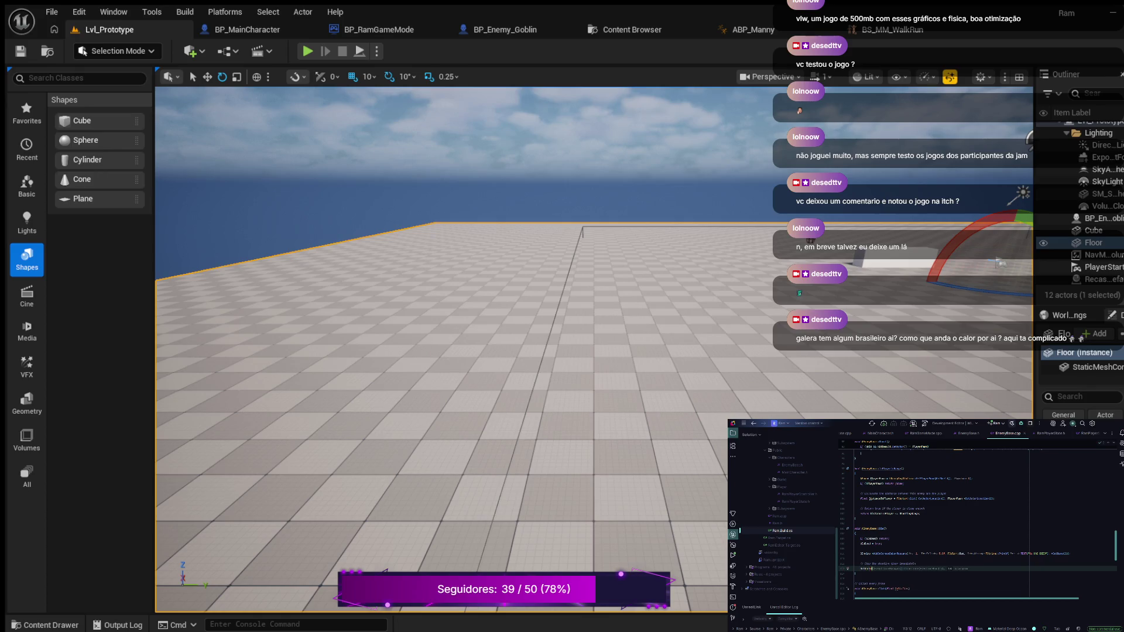
- Clear the shooter timer with GetWorldTimerManager().ClearTimer, then add a comment and the next call
{"action": "key", "text": "Tab"}
{"action": "type", "text": "TimerManager()"}
{"action": "type", "text": "."}
{"action": "key", "text": "Tab"}
{"action": "key", "text": "Return"}
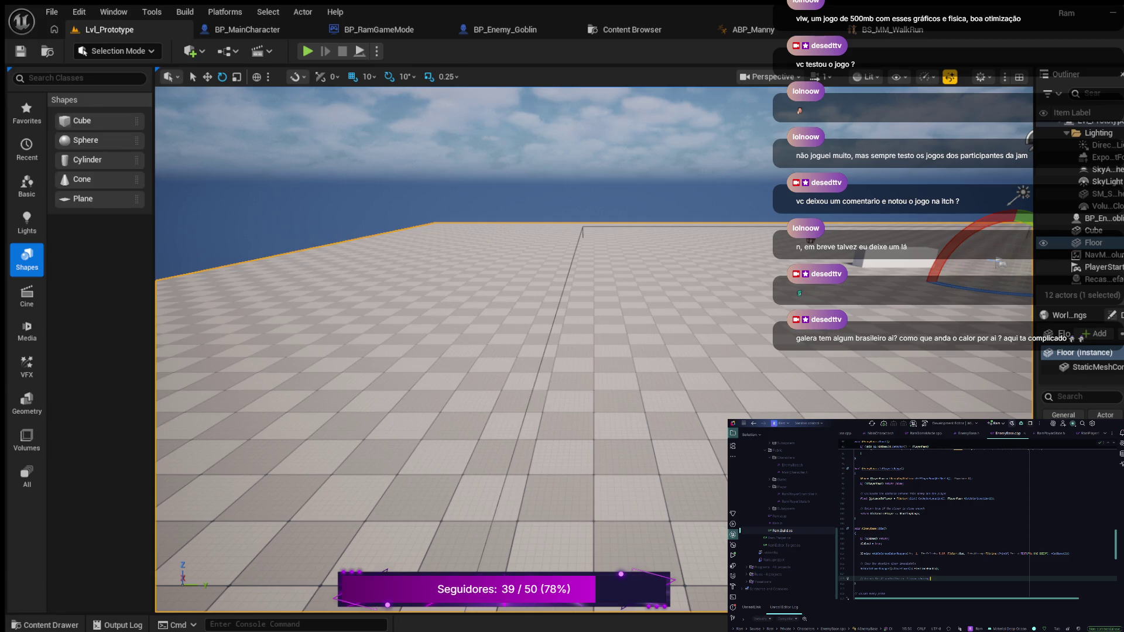
{"action": "key", "text": "Return"}
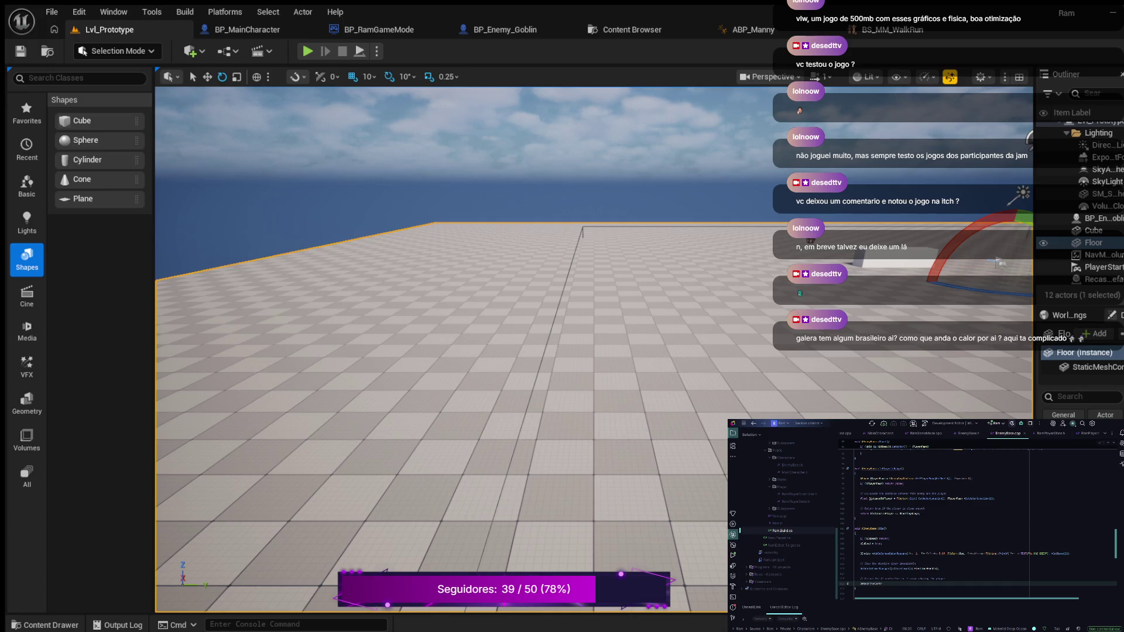
{"action": "key", "text": "Return"}
{"action": "key", "text": "Return"}
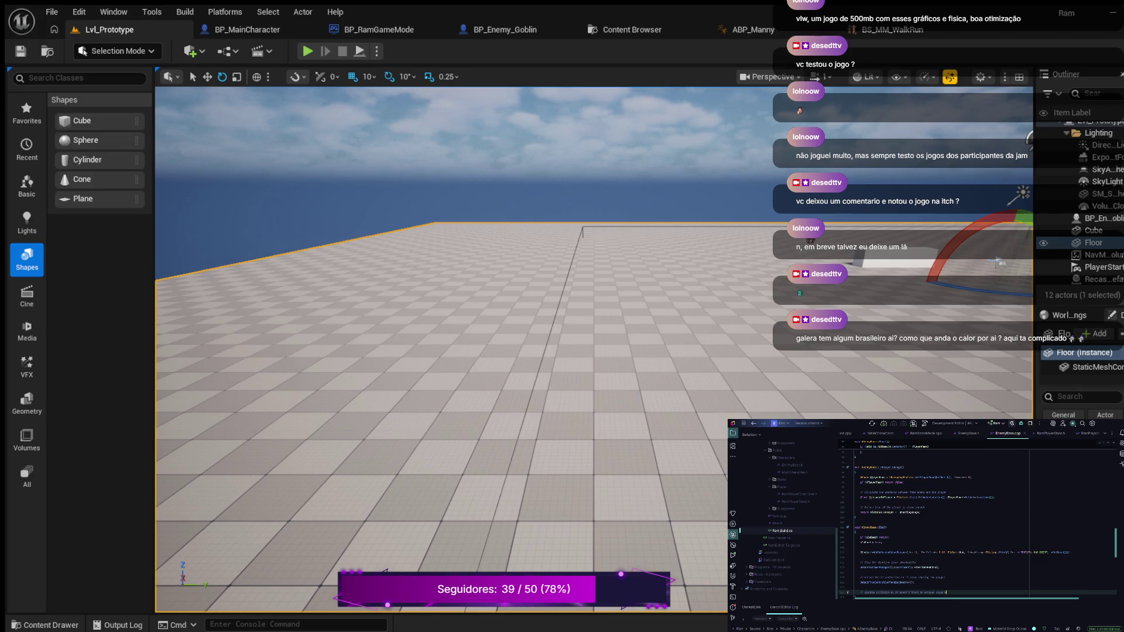
- Declare a UCapsuleComponent* CapsuleComp assigned from GetCapsuleComponent()
{"action": "key", "text": "Return"}
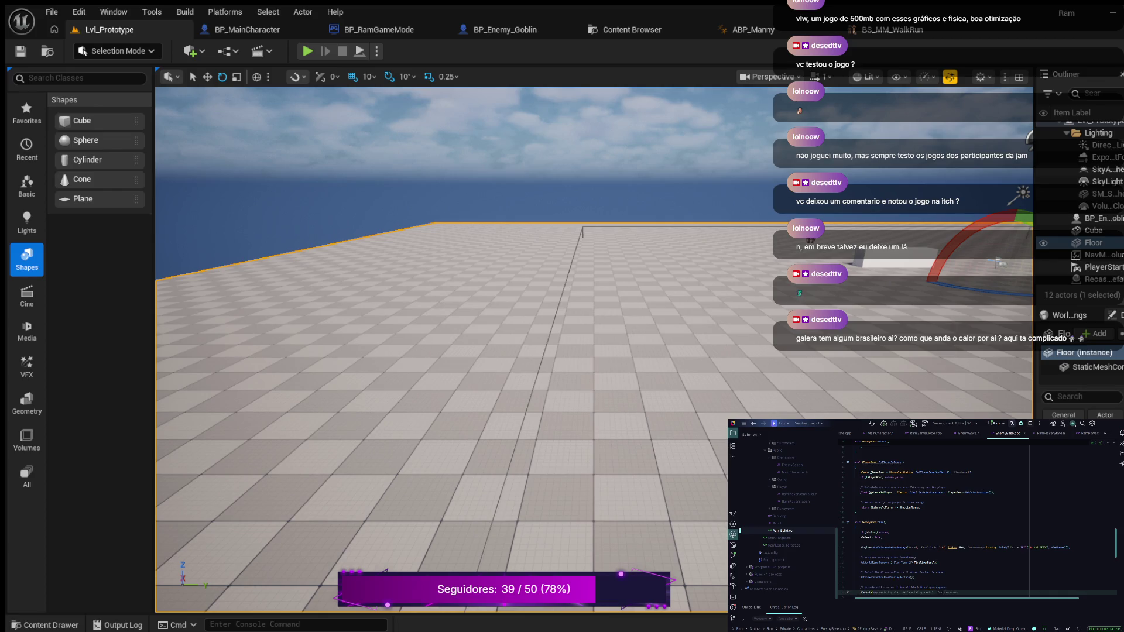
{"action": "key", "text": "Tab"}
{"action": "type", "text": "* "}
{"action": "type", "text": "Co"}
{"action": "type", "text": "mp"}
{"action": "key", "text": "Tab"}
- Correct the capsule declaration line and add a braced if block checking CapsuleComp
{"action": "left_click", "coordinate": [939, 588]}
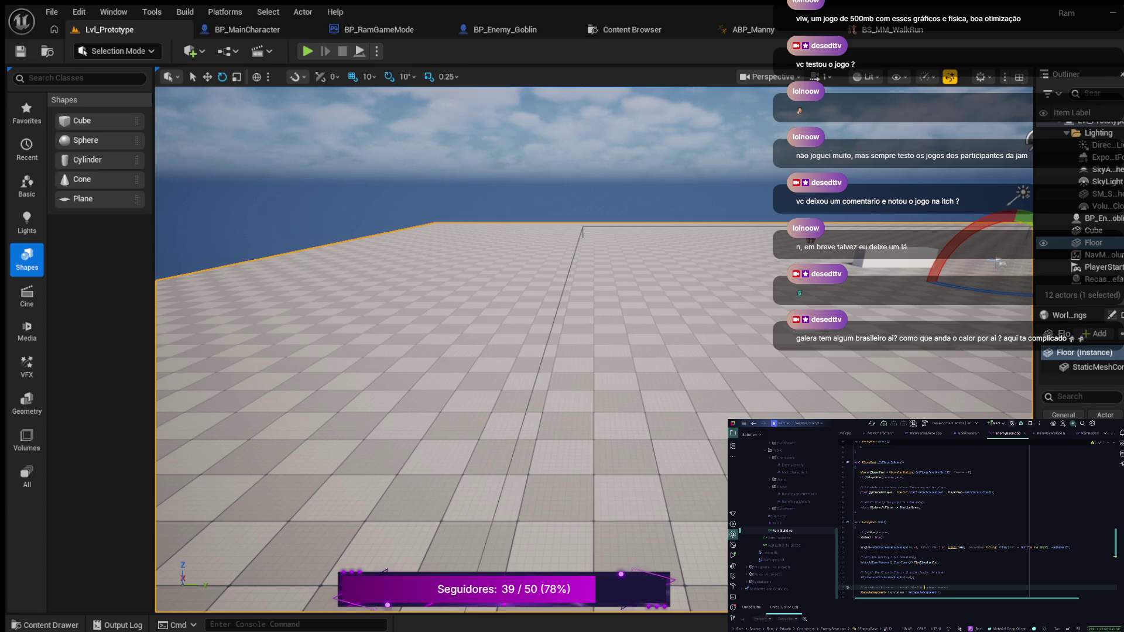
{"action": "double_click", "coordinate": [921, 592]}
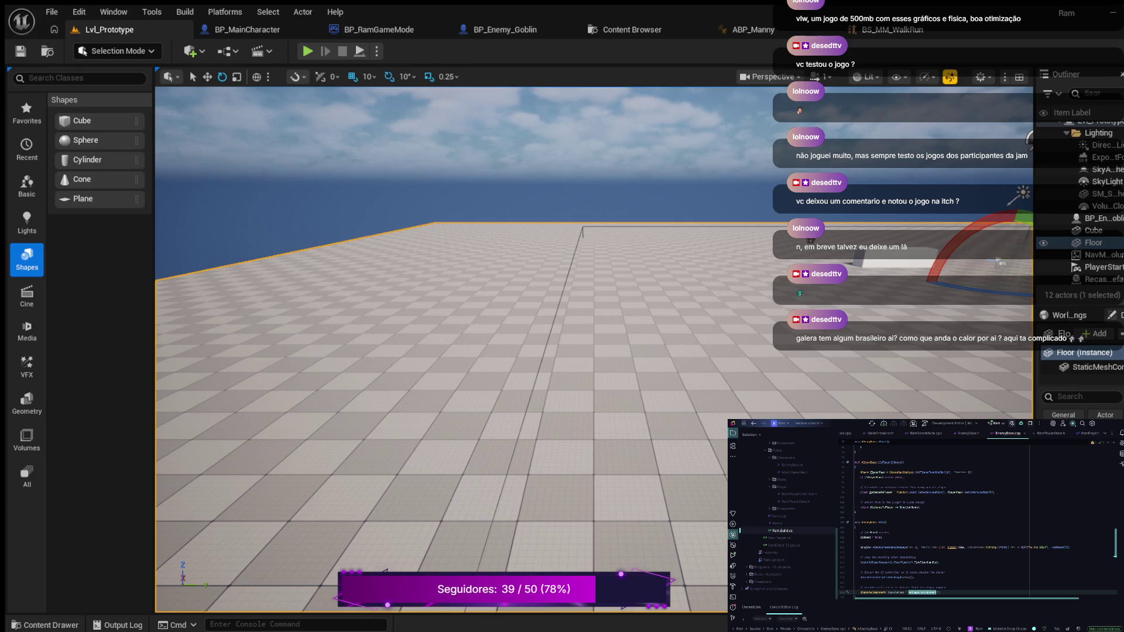
{"action": "left_click", "coordinate": [937, 592]}
{"action": "double_click", "coordinate": [872, 593]}
{"action": "type", "text": "UCapsuleComponent*"}
{"action": "type", "text": "{"}
{"action": "key", "text": "Return"}
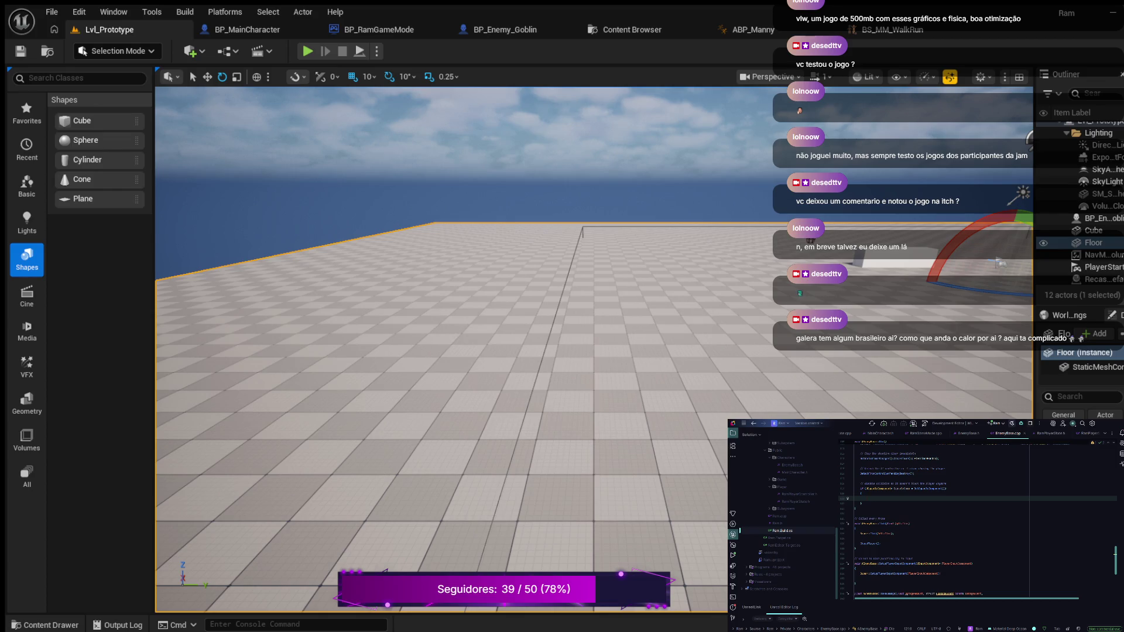
- Make CapsuleComp ignore all channels via SetCollisionResponseToAllChannels(ECR_Ignore), with a new line after the block
{"action": "type", "text": "apsuleComp"}
{"action": "key", "text": "Return"}
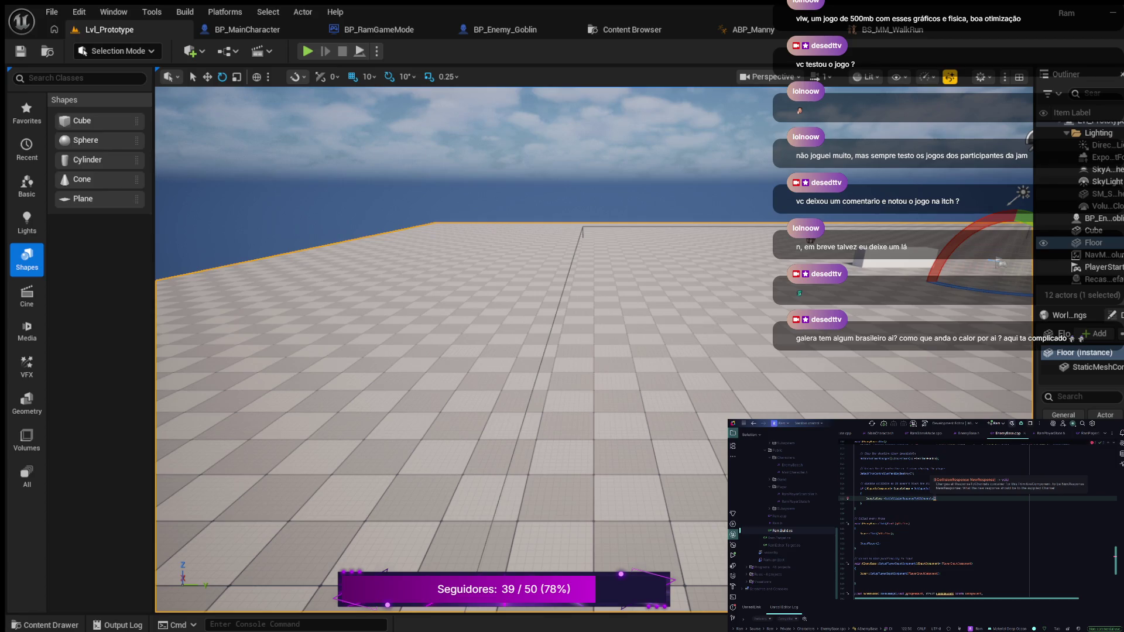
{"action": "type", "text": "_"}
{"action": "type", "text": "Ignore"}
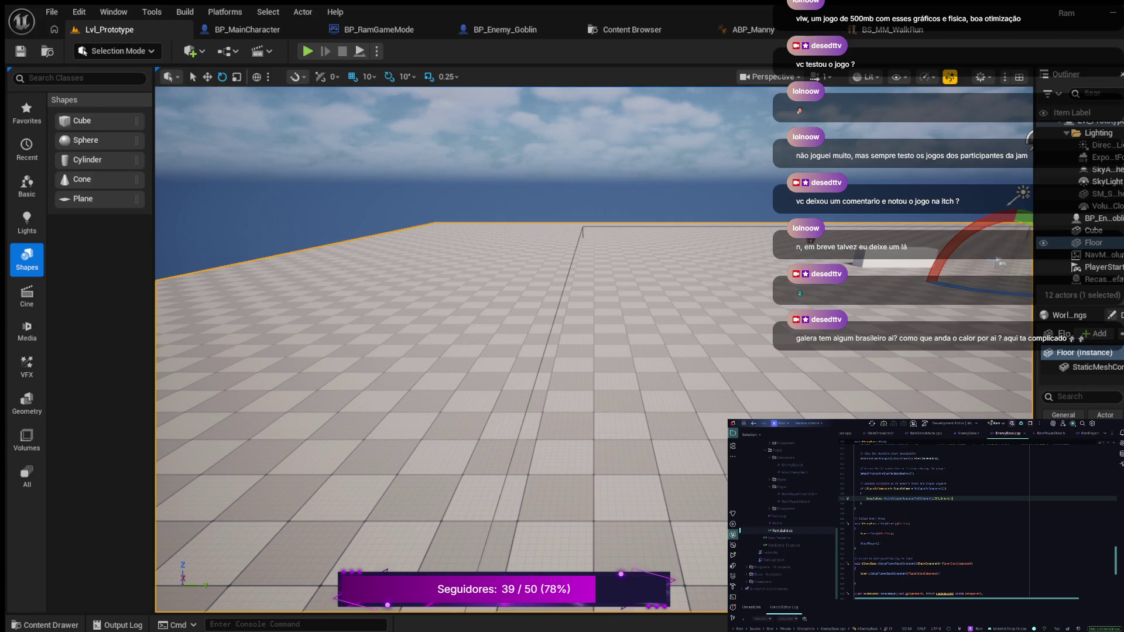
{"action": "left_click", "coordinate": [861, 503]}
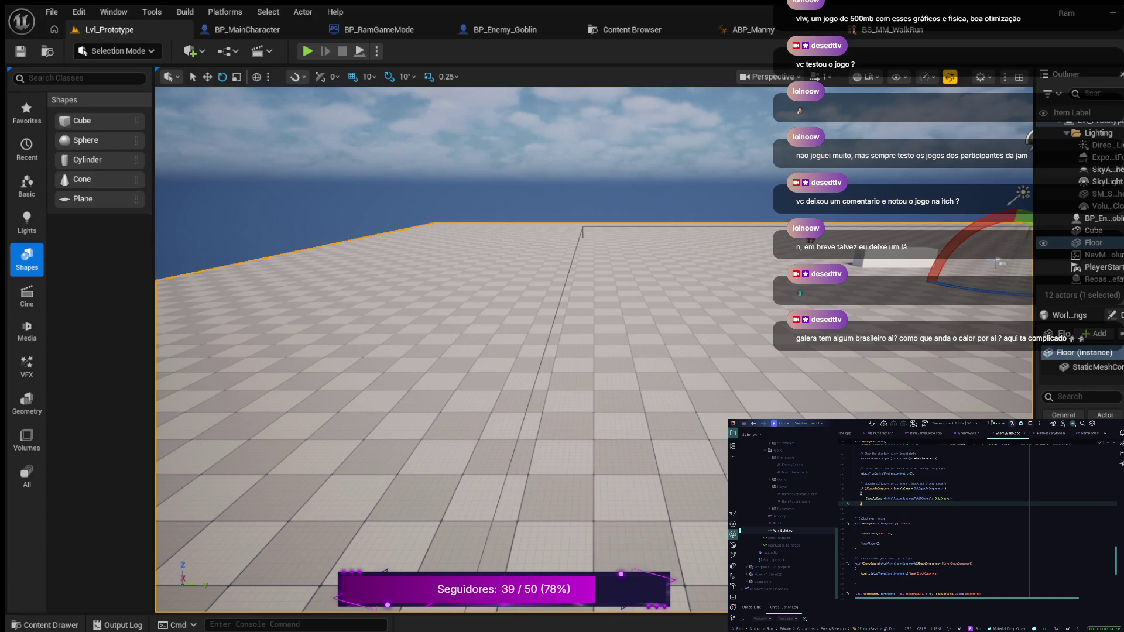
{"action": "key", "text": "Return"}
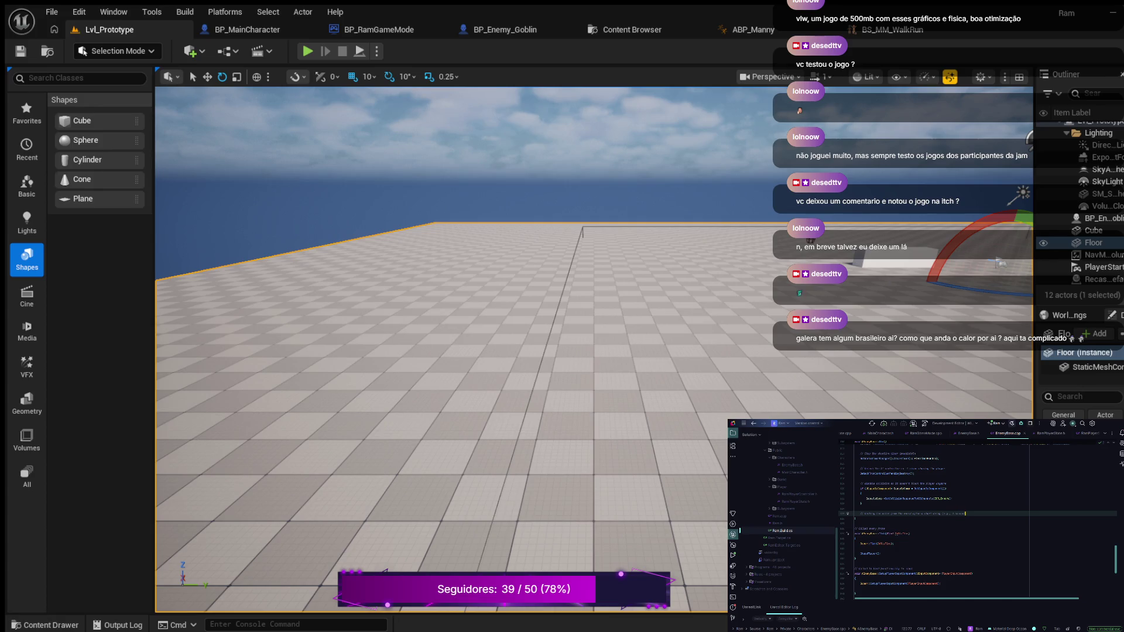
- Add another comment line and begin a SetLifeSpan( call beneath it
{"action": "key", "text": "Return"}
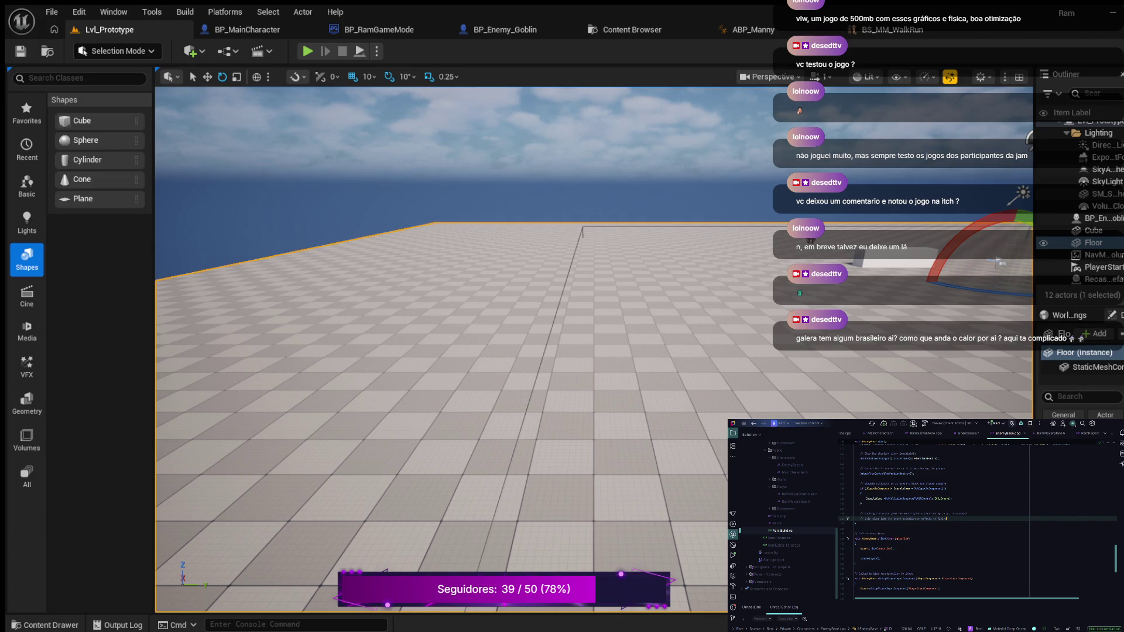
{"action": "key", "text": "Return"}
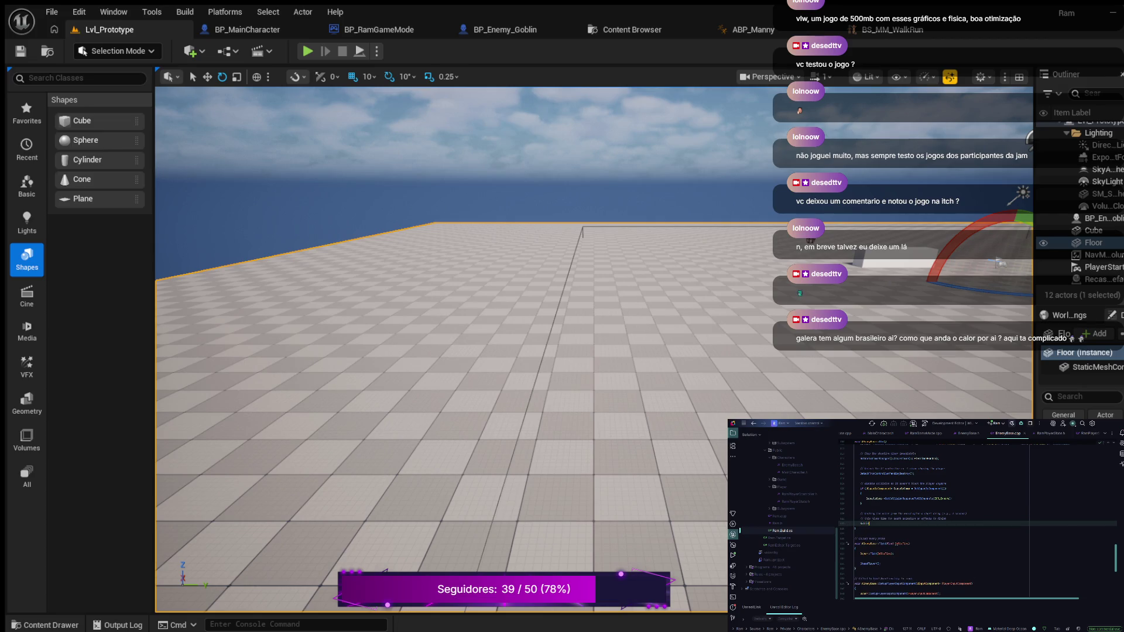
{"action": "type", "text": "feSpan("}
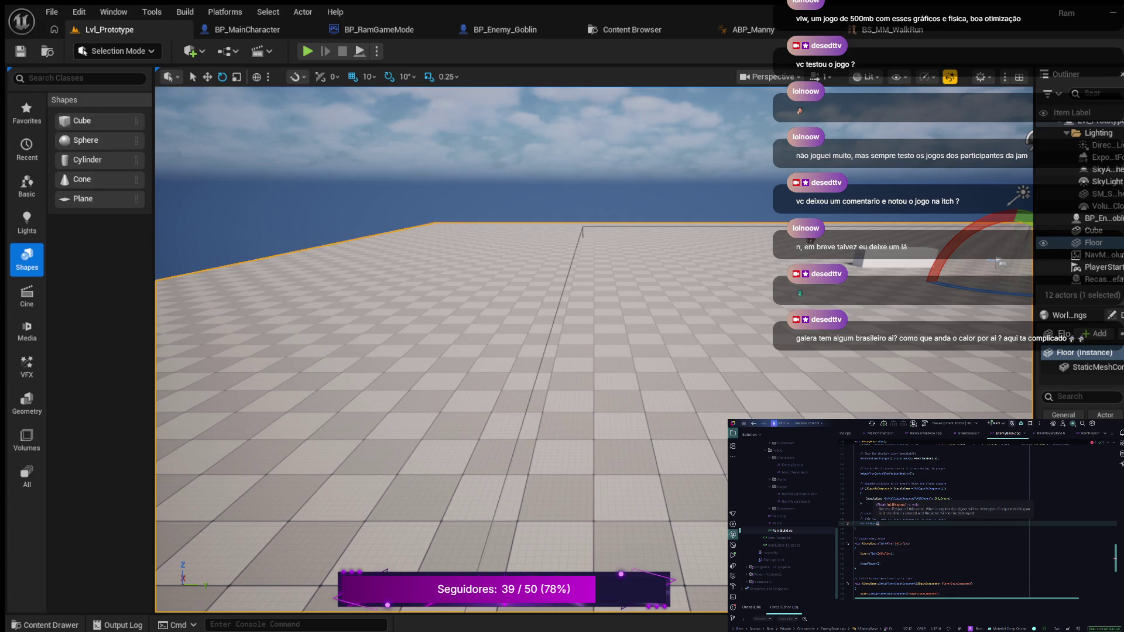
- Give SetLifeSpan the value 5 and write a comment line directly above it
{"action": "type", "text": "5"}
{"action": "left_click", "coordinate": [894, 519]}
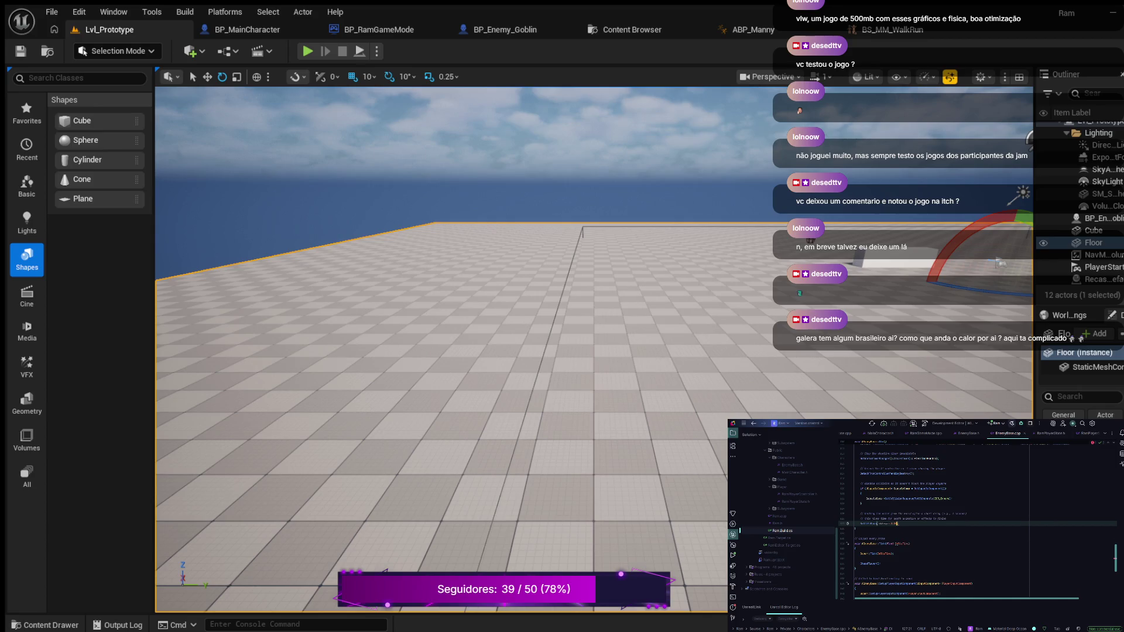
{"action": "left_click", "coordinate": [892, 523]}
{"action": "key", "text": "ctrl+Return"}
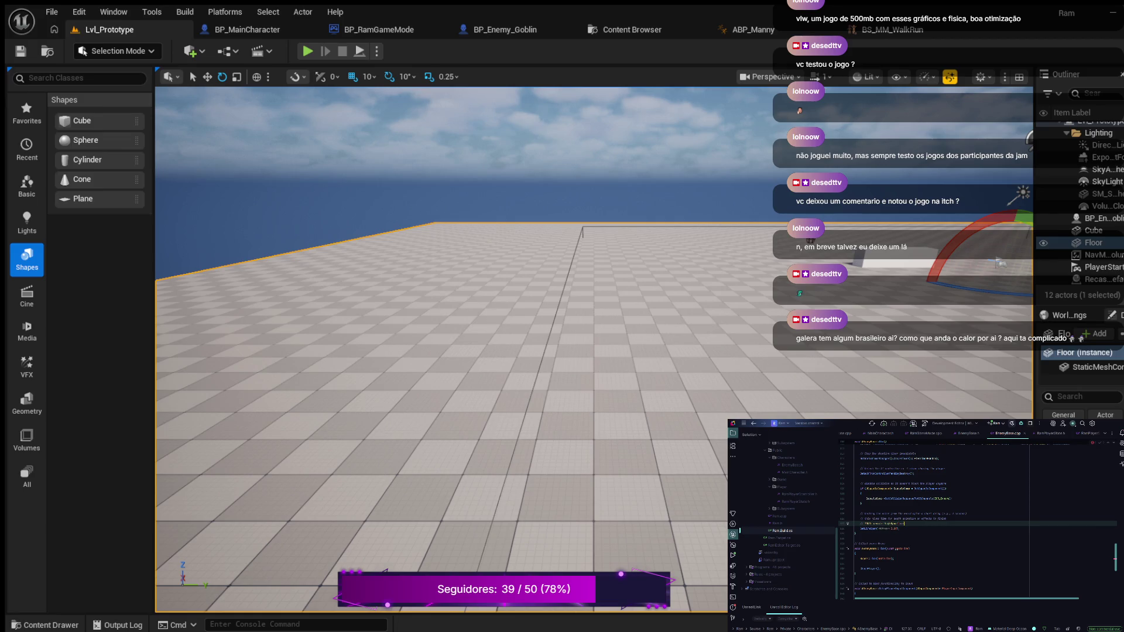
{"action": "type", "text": "ndo"}
{"action": "left_click", "coordinate": [898, 528]}
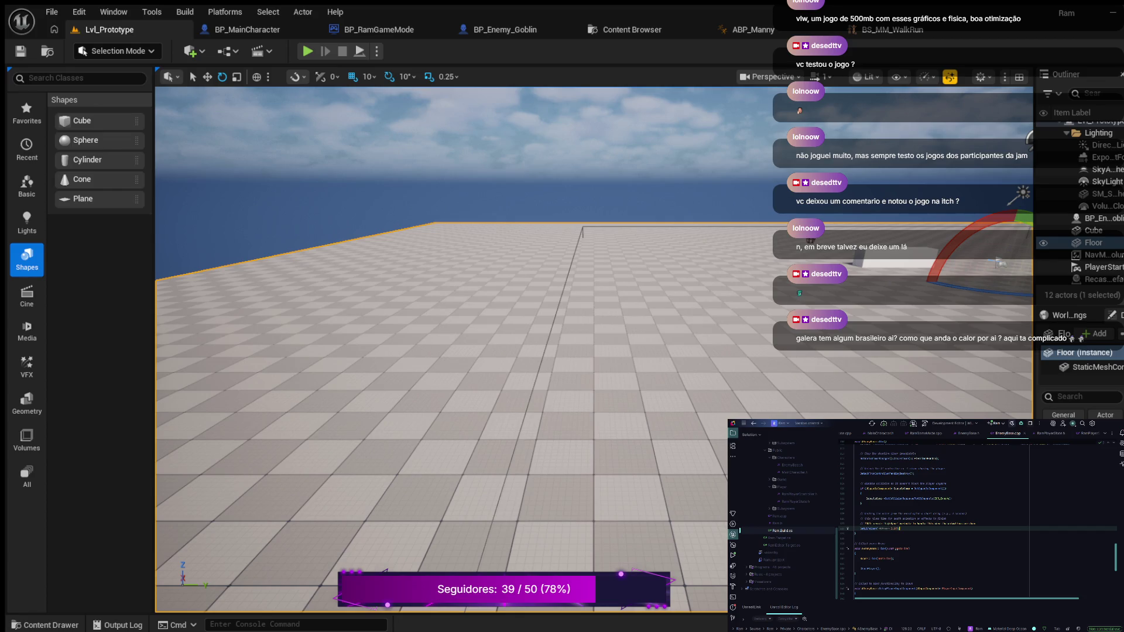
{"action": "scroll", "coordinate": [977, 521], "scroll_direction": "up", "scroll_amount": 15}
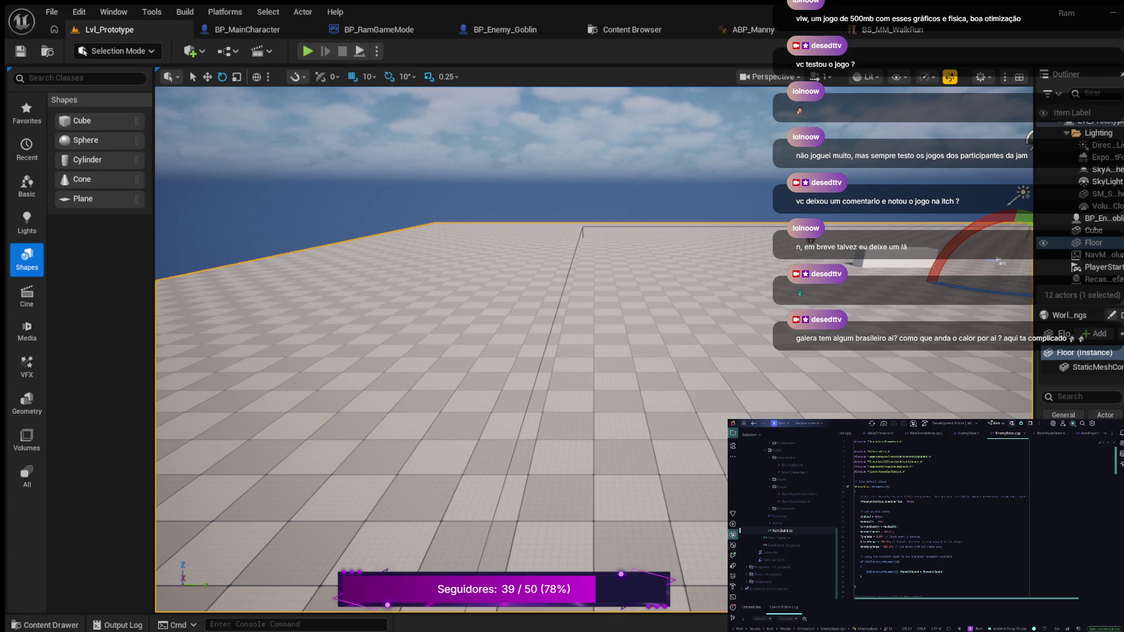
{"action": "left_click", "coordinate": [905, 471]}
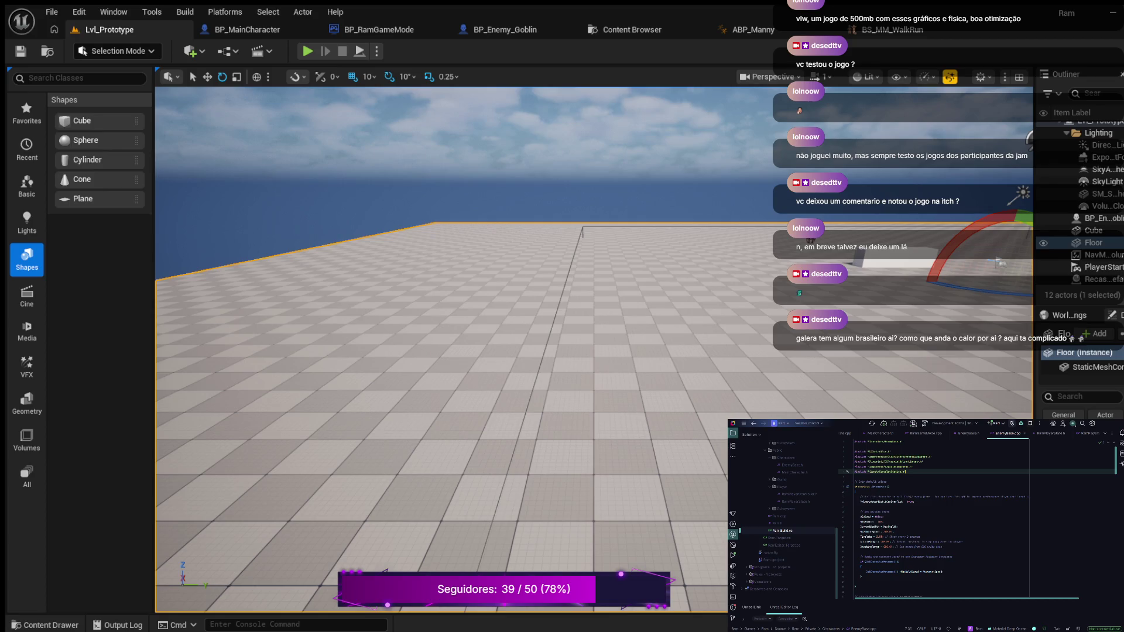
{"action": "key", "text": "Return"}
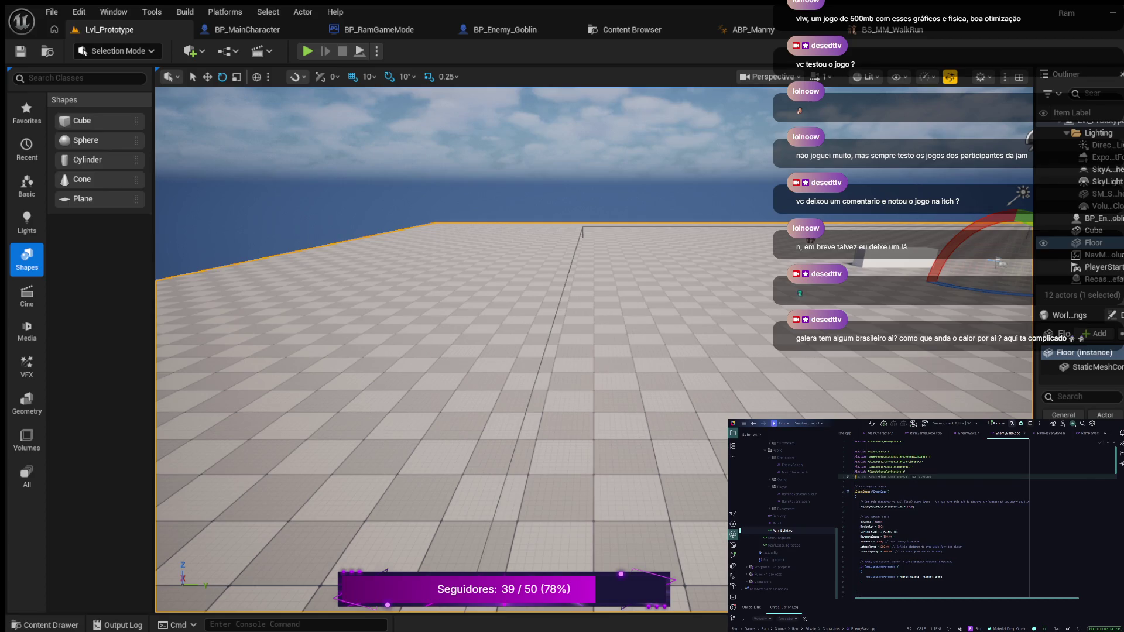
{"action": "type", "text": "\""}
{"action": "key", "text": "Tab"}
{"action": "double_click", "coordinate": [897, 476]}
{"action": "left_click", "coordinate": [912, 477]}
{"action": "key", "text": "ctrl+y"}
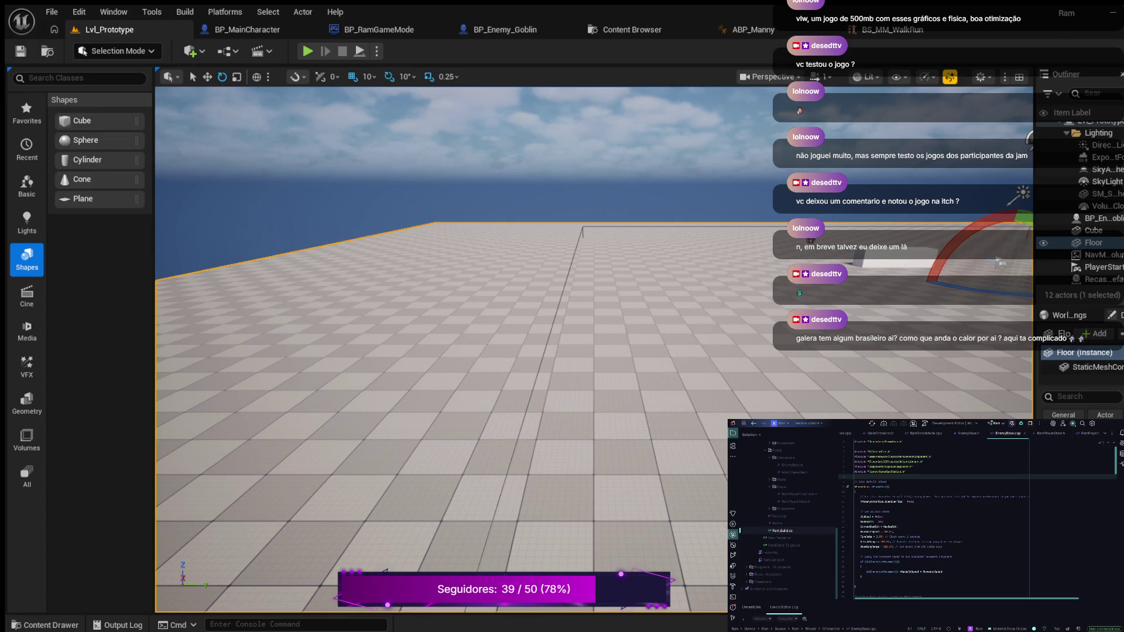
- In EnemyBase.h, delete the declarations block under protected:
{"action": "left_click", "coordinate": [967, 433]}
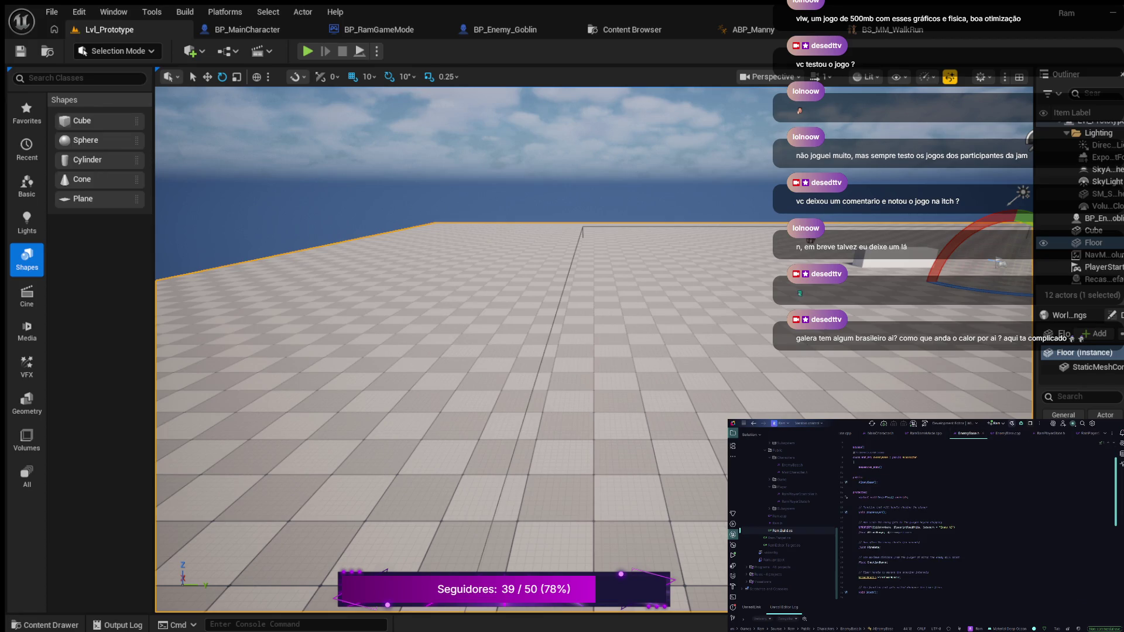
{"action": "scroll", "coordinate": [971, 521], "scroll_direction": "down", "scroll_amount": 3}
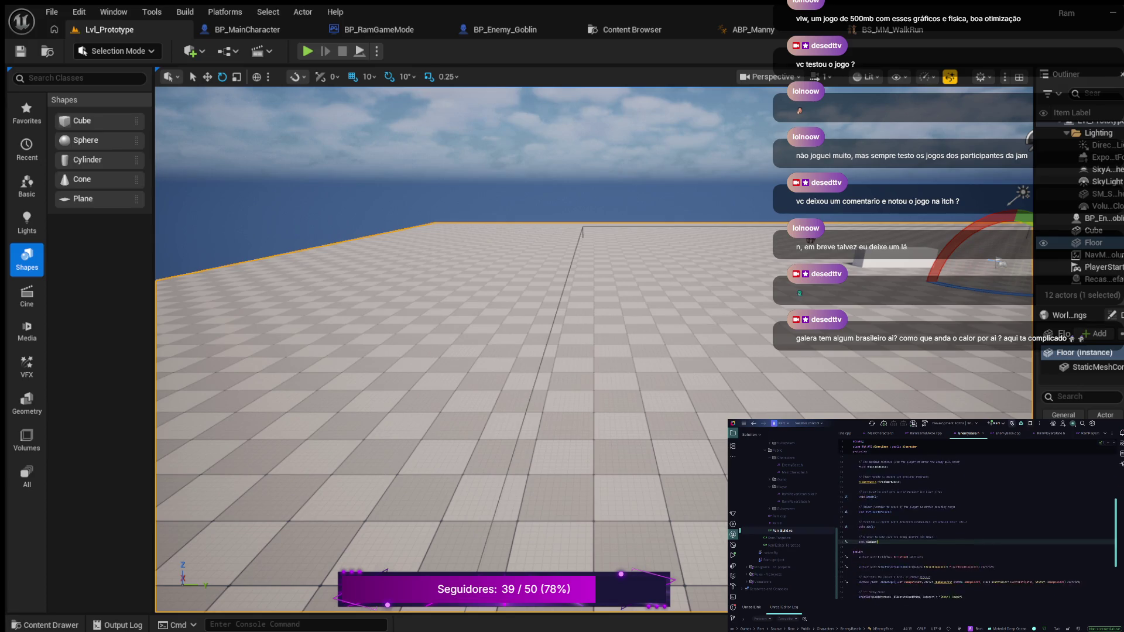
{"action": "key", "text": "Delete"}
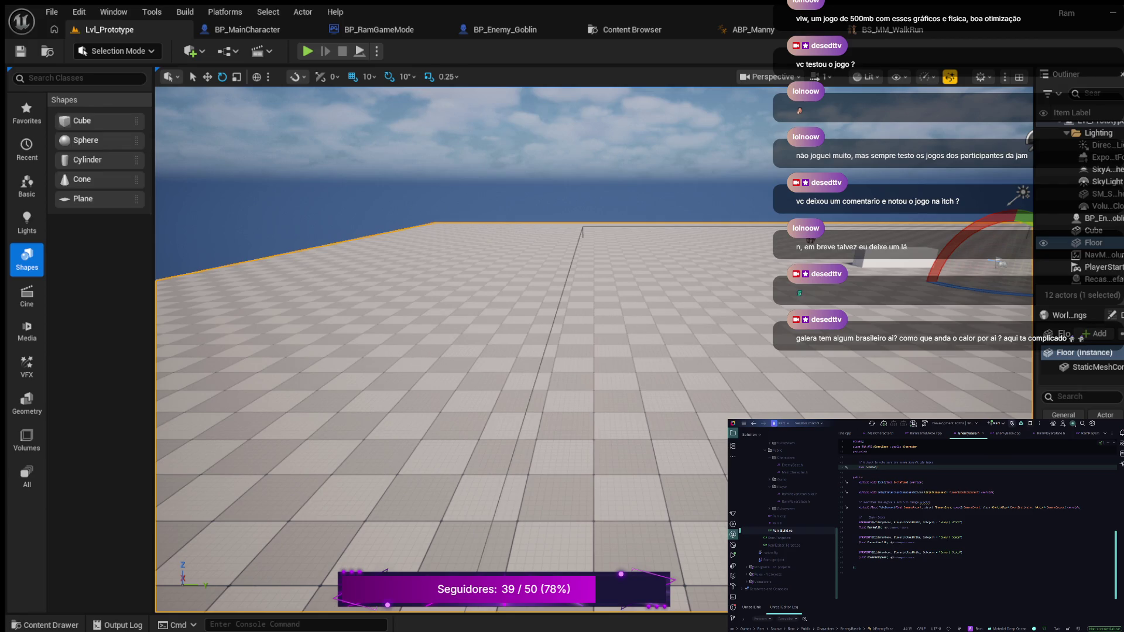
- Add a UPROPERTY(EditAnywhere, BlueprintReadWrite, Category...) member declaration with a blank line above it
{"action": "left_click", "coordinate": [889, 557]}
{"action": "key", "text": "Return"}
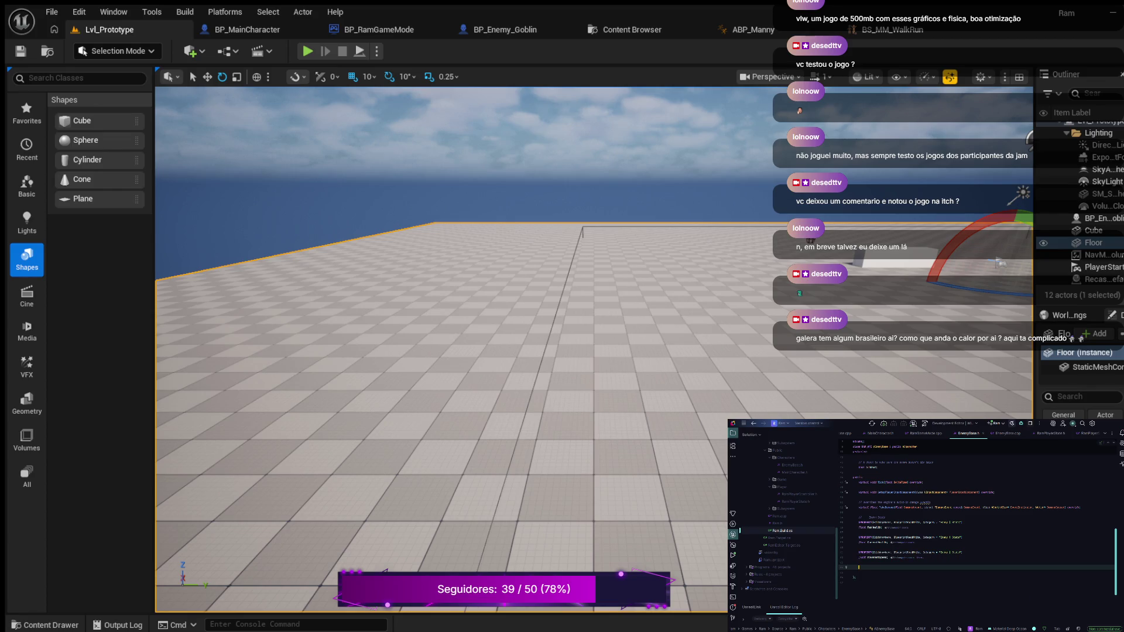
{"action": "type", "text": "UPROPERTY(Edi"}
{"action": "type", "text": "tAnywhere, Blue"}
{"action": "type", "text": "printReadWrite, "}
{"action": "type", "text": "Category"}
{"action": "key", "text": "Return"}
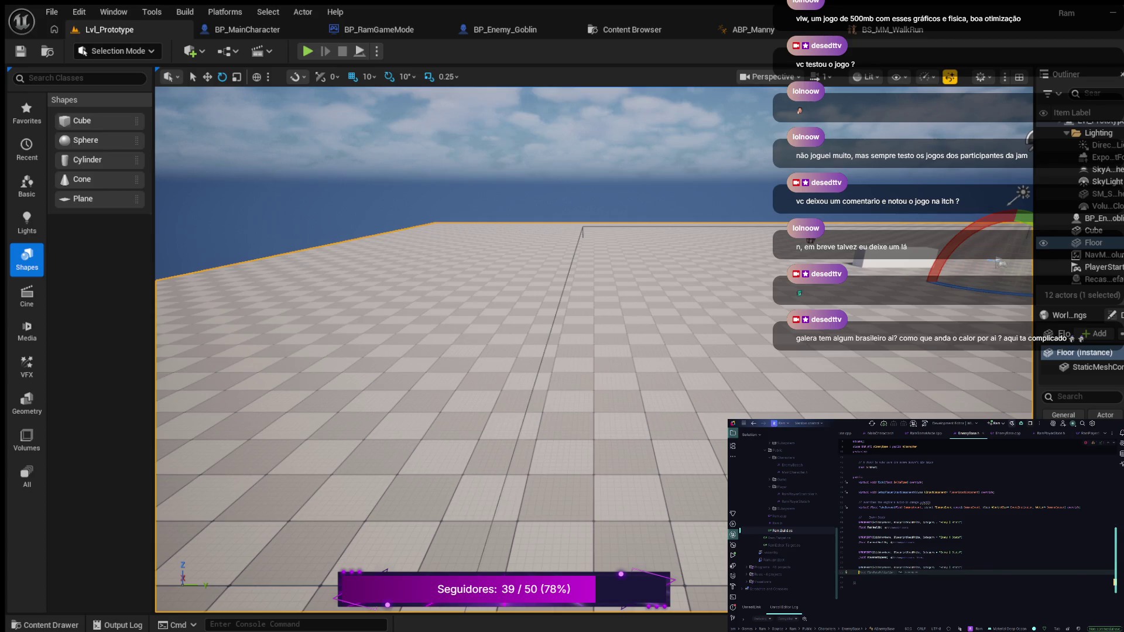
{"action": "type", "text": "{"}
{"action": "type", "text": "}"}
{"action": "type", "text": "nxH"}
{"action": "key", "text": "Up"}
{"action": "key", "text": "ctrl+alt+Return"}
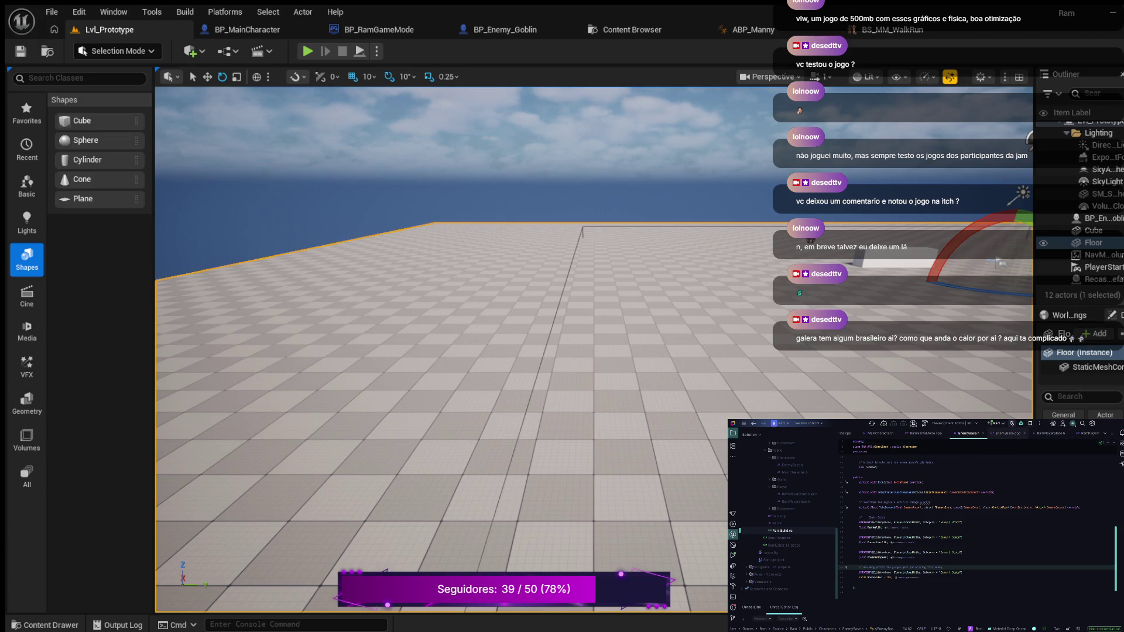
- Scroll through EnemyBase.cpp's functions, then return to the EnemyBase.h header
{"action": "left_click", "coordinate": [1004, 433]}
{"action": "scroll", "coordinate": [937, 515], "scroll_direction": "down", "scroll_amount": 3}
{"action": "scroll", "coordinate": [936, 515], "scroll_direction": "down", "scroll_amount": 2}
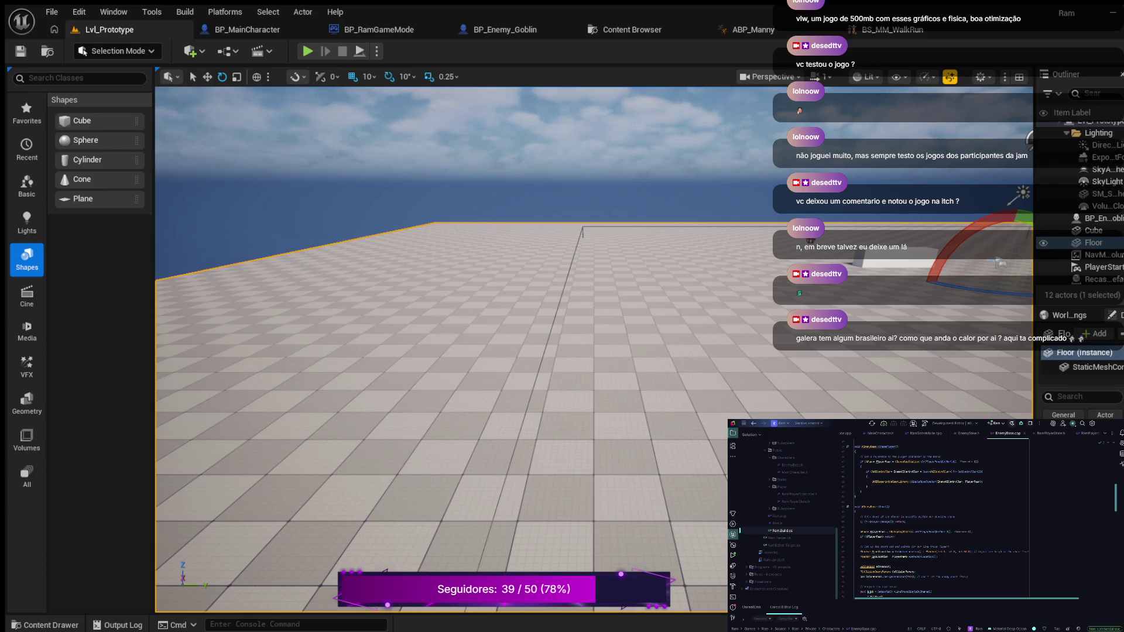
{"action": "scroll", "coordinate": [936, 520], "scroll_direction": "down", "scroll_amount": 5}
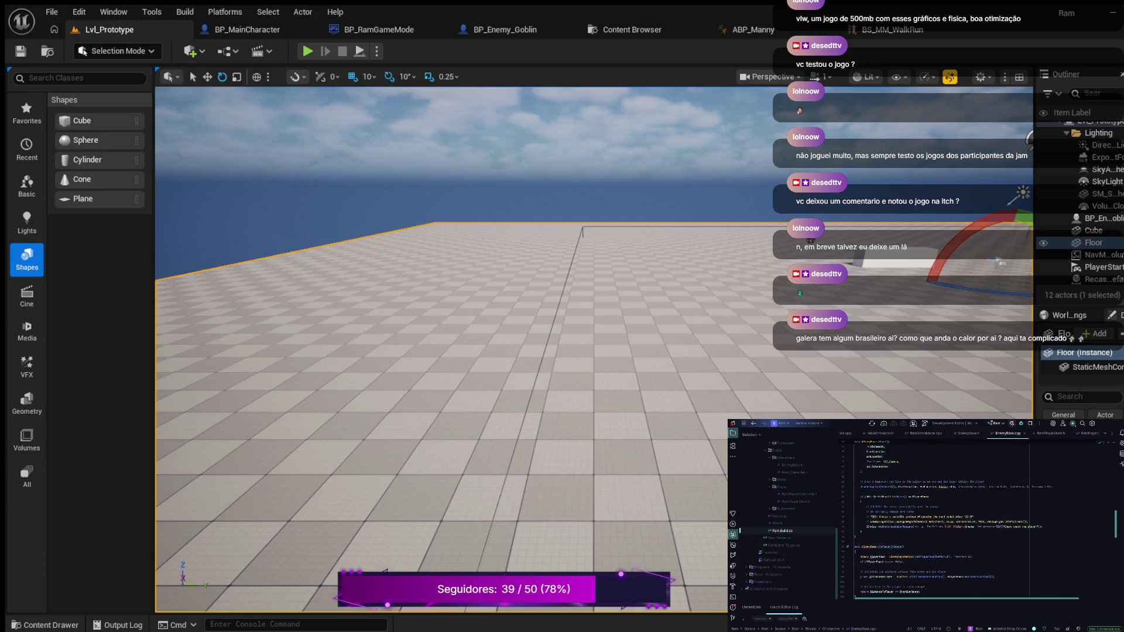
{"action": "scroll", "coordinate": [936, 521], "scroll_direction": "down", "scroll_amount": 5}
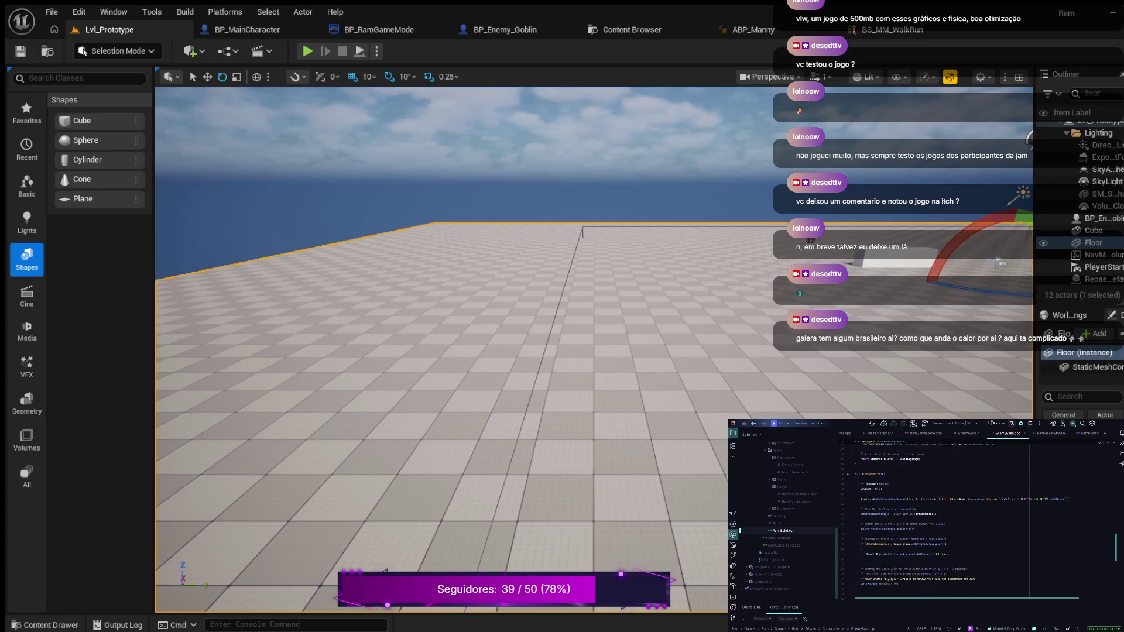
{"action": "scroll", "coordinate": [936, 521], "scroll_direction": "down", "scroll_amount": 2}
{"action": "scroll", "coordinate": [936, 521], "scroll_direction": "down", "scroll_amount": 5}
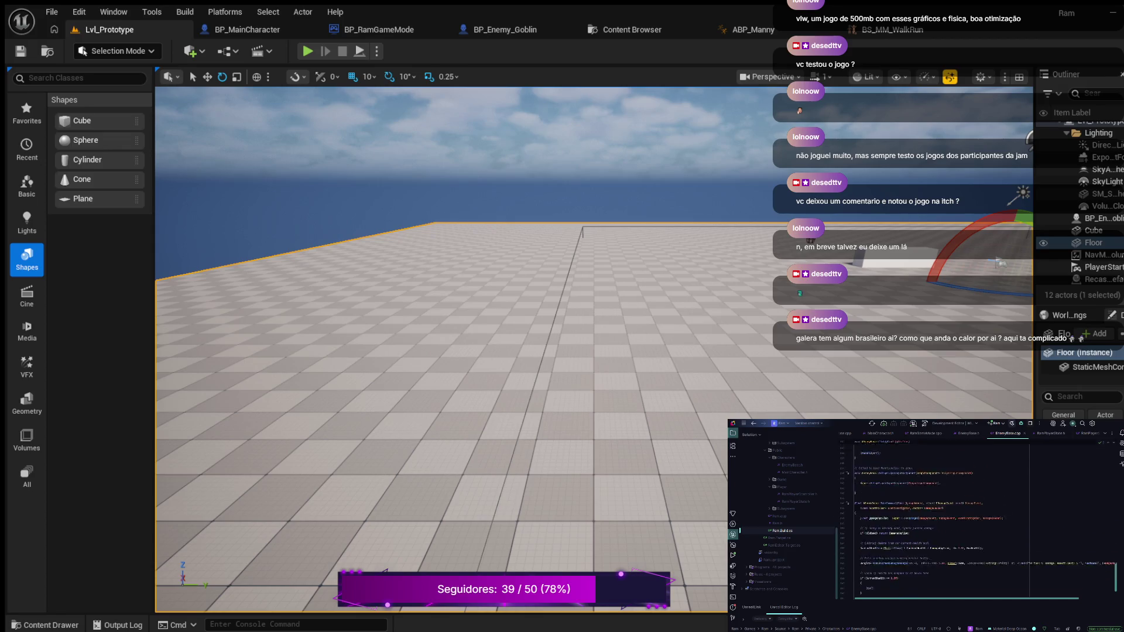
{"action": "scroll", "coordinate": [936, 521], "scroll_direction": "down", "scroll_amount": 5}
{"action": "scroll", "coordinate": [936, 521], "scroll_direction": "down", "scroll_amount": 2}
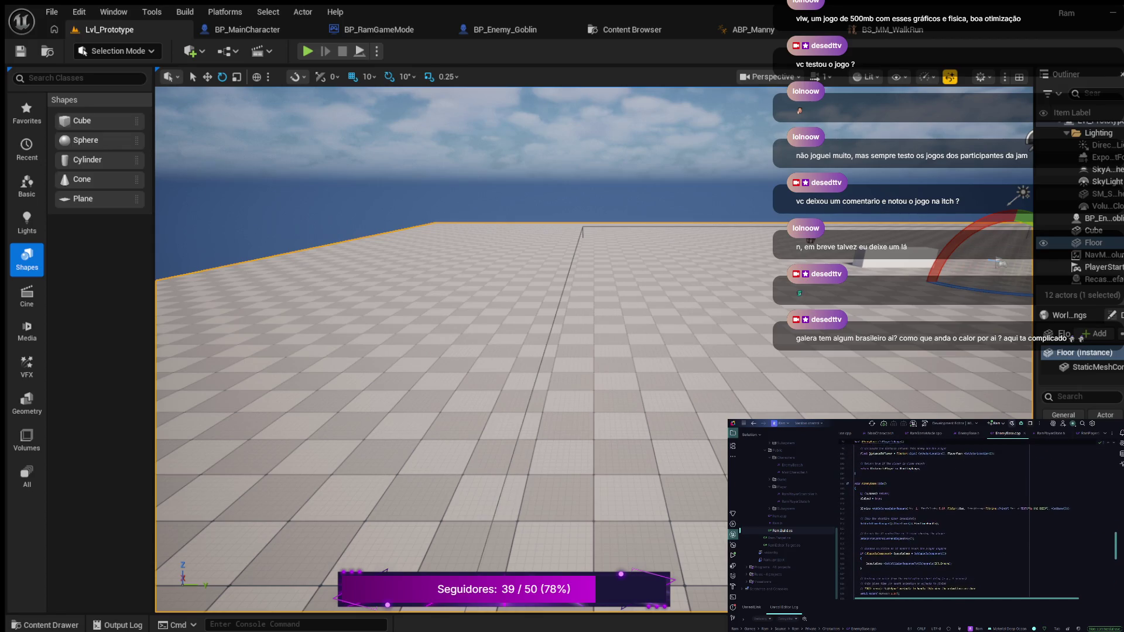
{"action": "scroll", "coordinate": [960, 521], "scroll_direction": "up", "scroll_amount": 4}
{"action": "scroll", "coordinate": [959, 521], "scroll_direction": "down", "scroll_amount": 6}
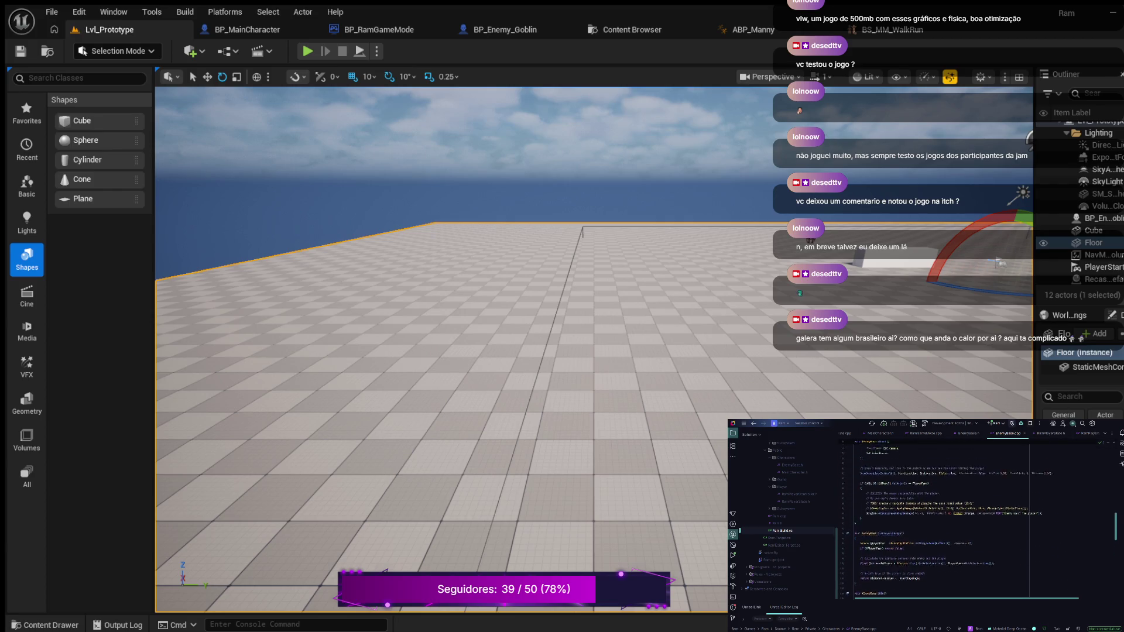
{"action": "scroll", "coordinate": [960, 521], "scroll_direction": "up", "scroll_amount": 3}
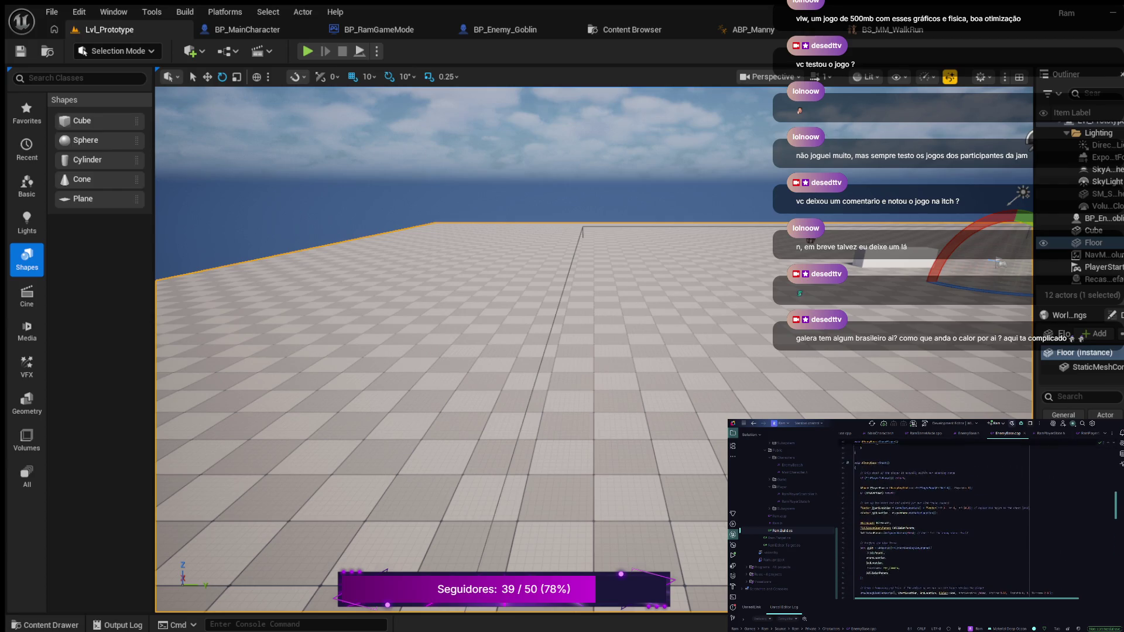
{"action": "scroll", "coordinate": [960, 521], "scroll_direction": "up", "scroll_amount": 3}
{"action": "scroll", "coordinate": [960, 521], "scroll_direction": "up", "scroll_amount": 5}
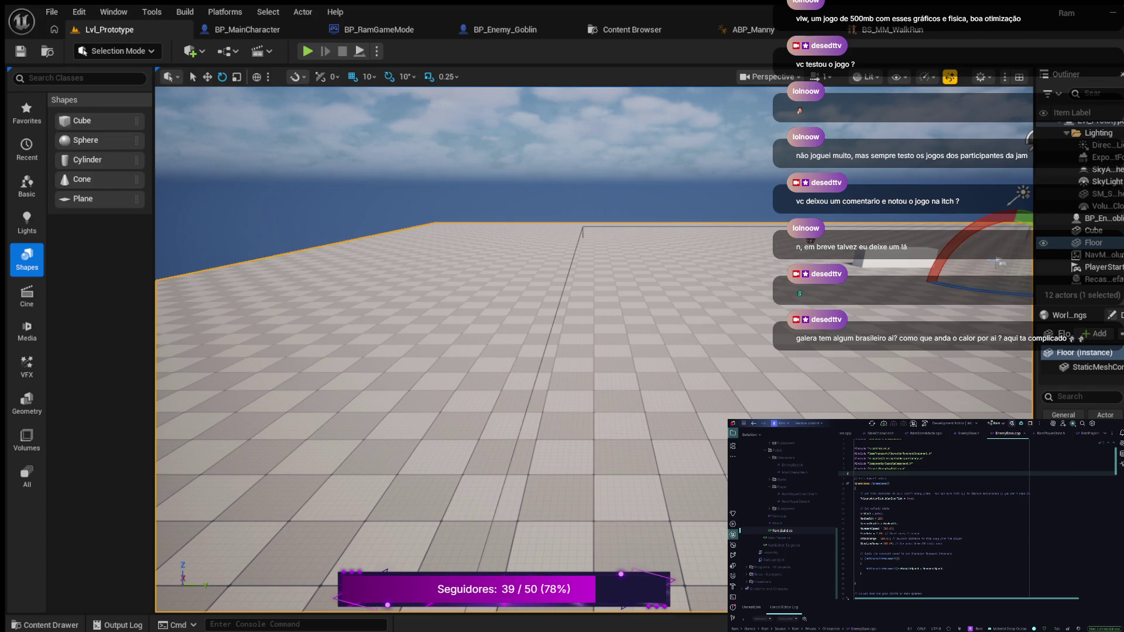
{"action": "left_click", "coordinate": [968, 433]}
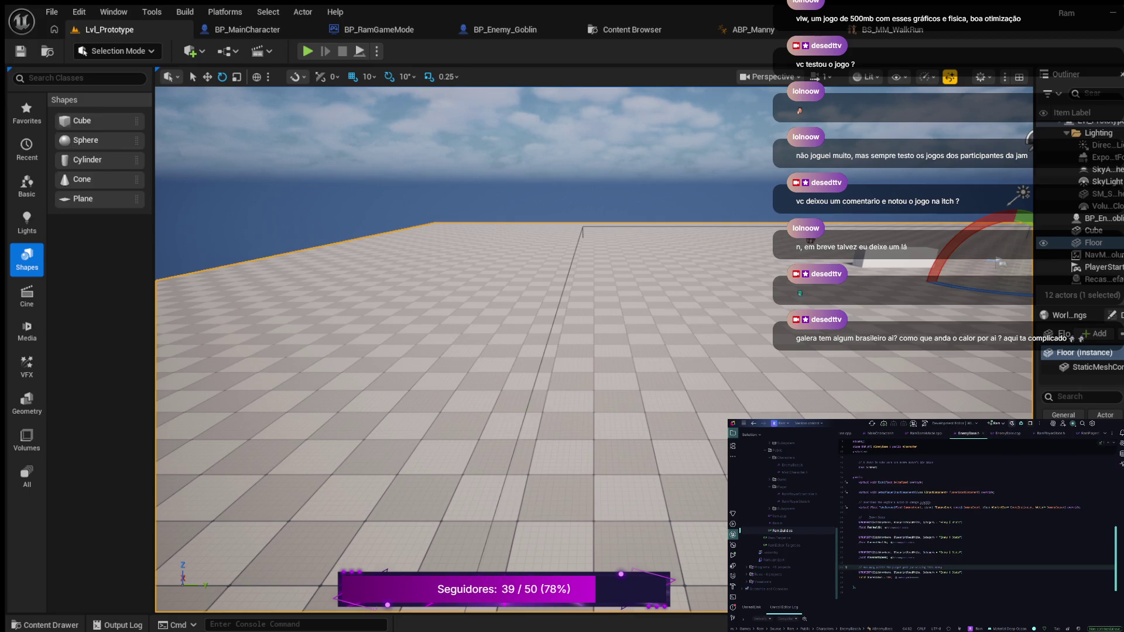
- Scroll EnemyBase.h up to the includes, then back down to the new UPROPERTY(EditAnywhere, BlueprintReadWrite) member
{"action": "scroll", "coordinate": [978, 526], "scroll_direction": "up", "scroll_amount": 5}
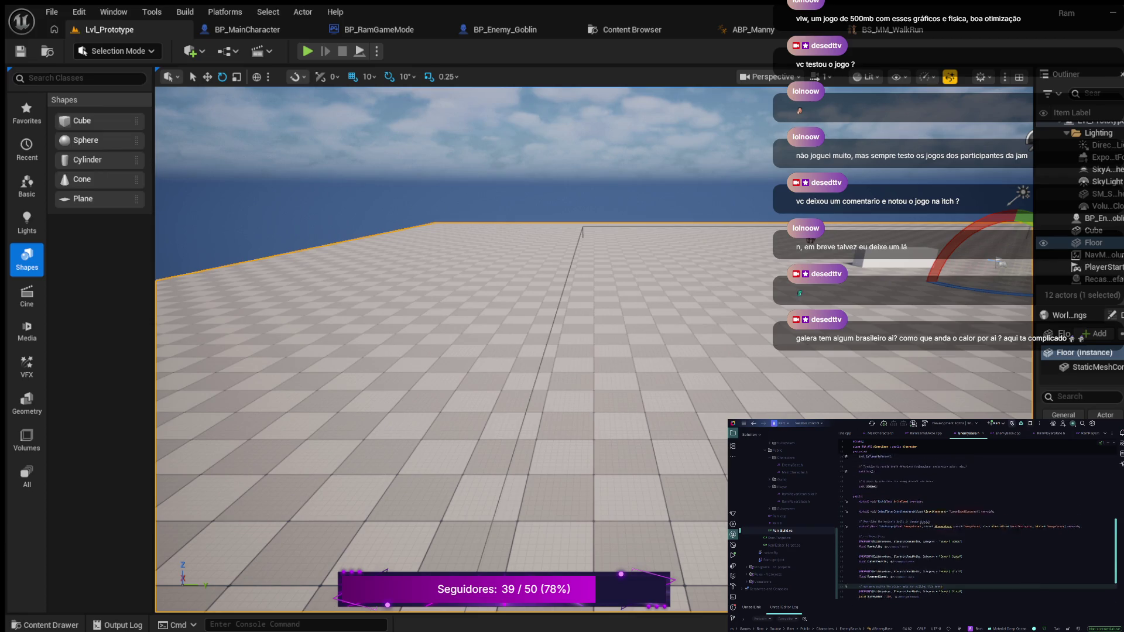
{"action": "scroll", "coordinate": [966, 527], "scroll_direction": "up", "scroll_amount": 5}
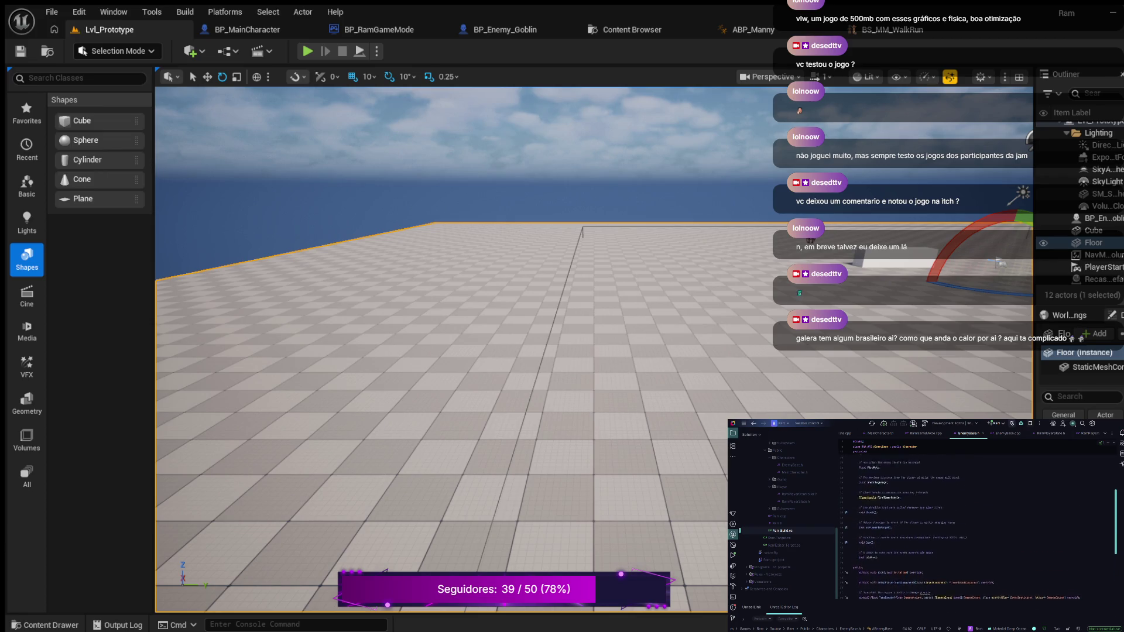
{"action": "scroll", "coordinate": [972, 521], "scroll_direction": "up", "scroll_amount": 2}
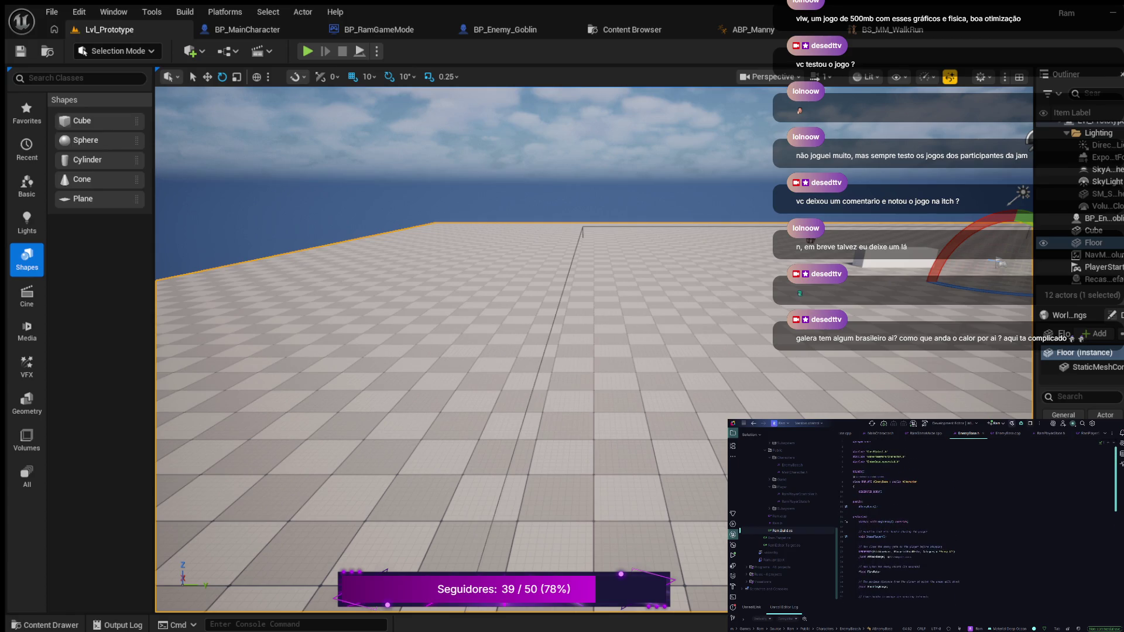
{"action": "scroll", "coordinate": [977, 526], "scroll_direction": "down", "scroll_amount": 10}
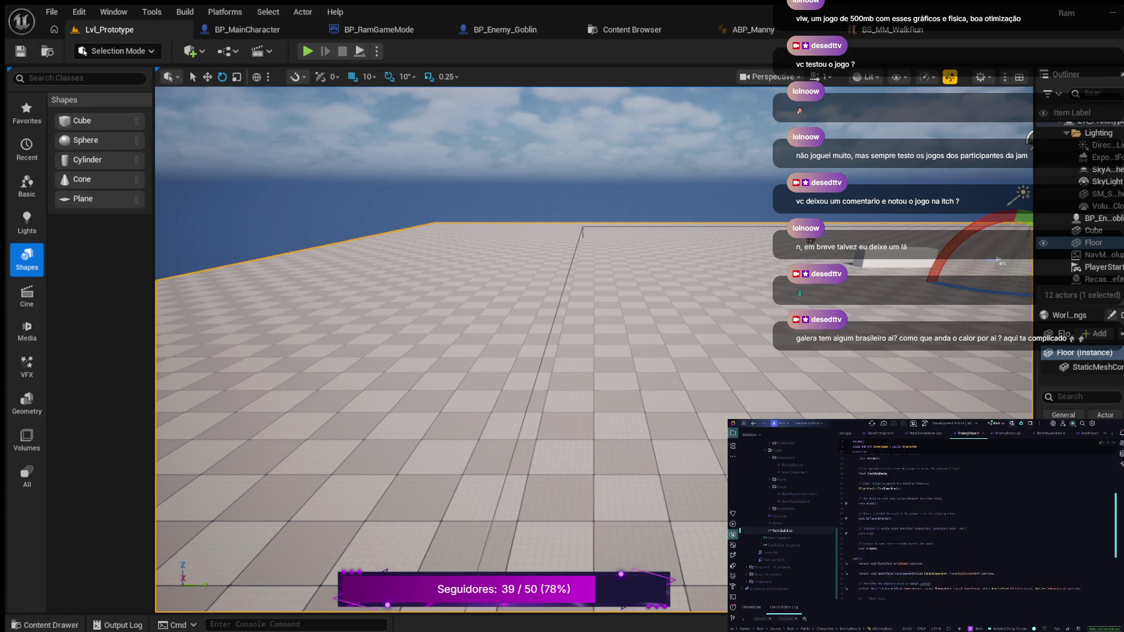
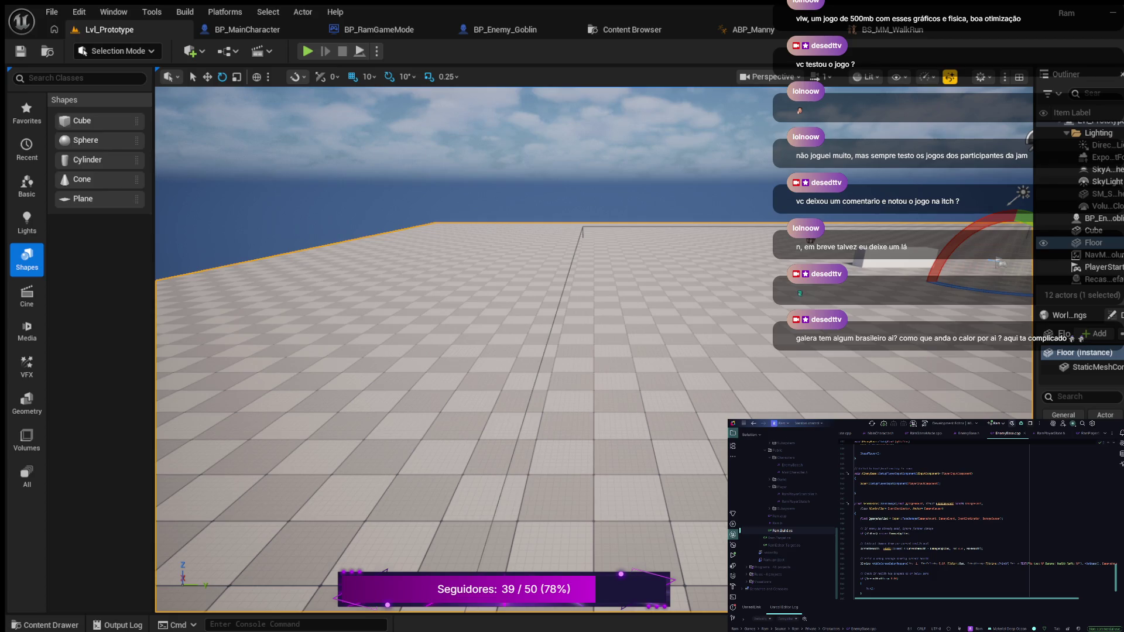
- Move the DamageApplied Super::TakeDamage line below the if (bIsDead) return check
{"action": "left_click", "coordinate": [896, 518]}
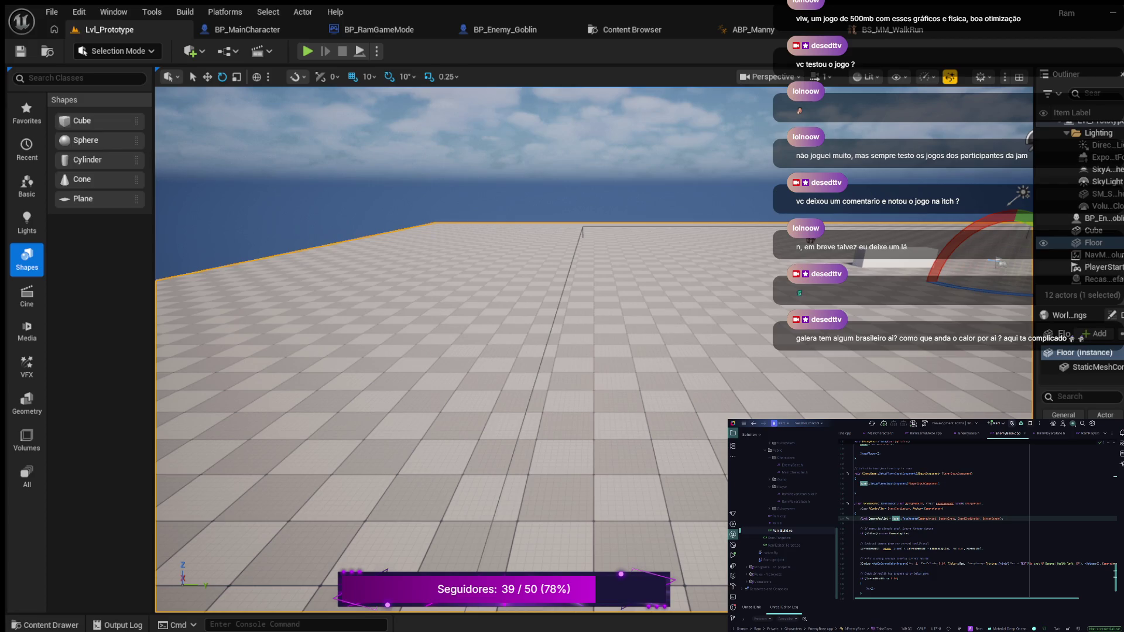
{"action": "key", "text": "ctrl+y"}
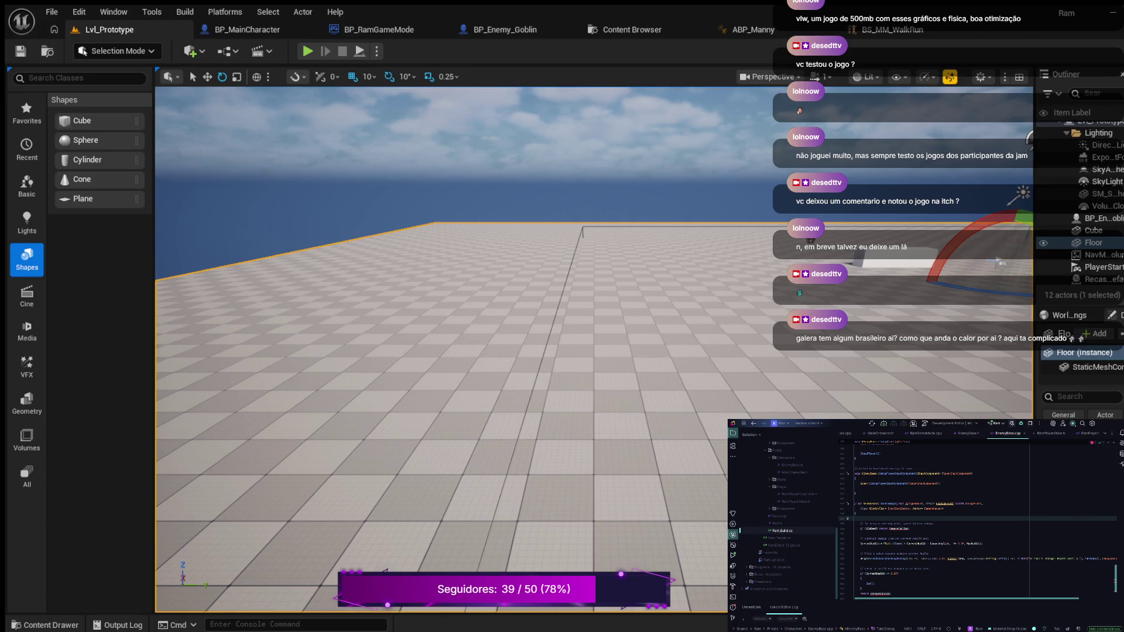
{"action": "key", "text": "alt+shift+Down"}
{"action": "key", "text": "alt+shift+Down"}
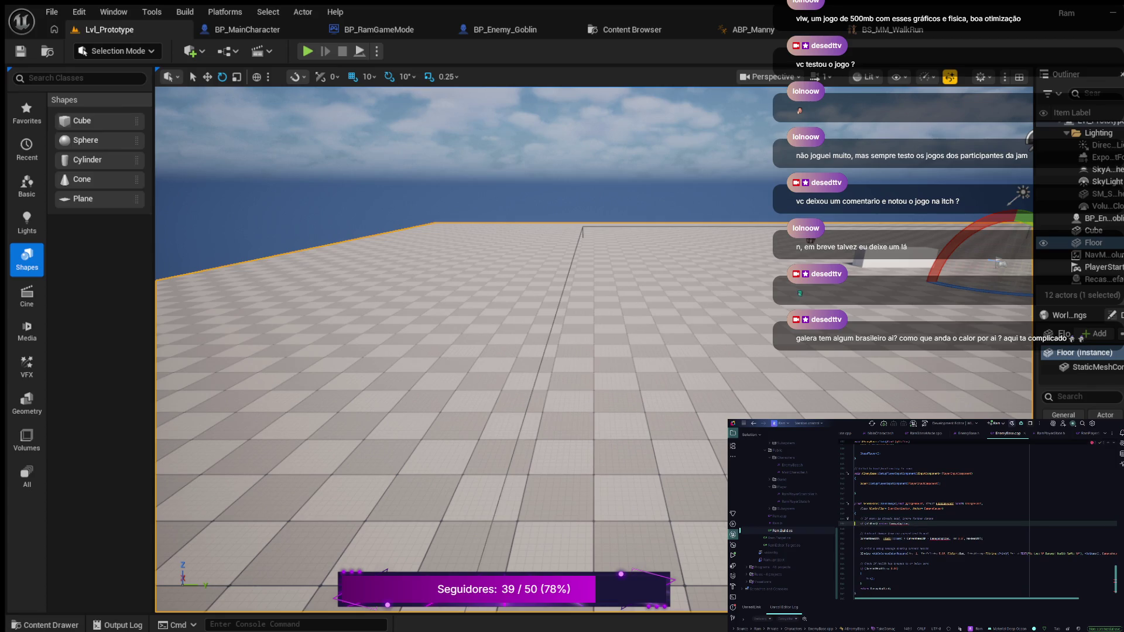
{"action": "key", "text": "Return"}
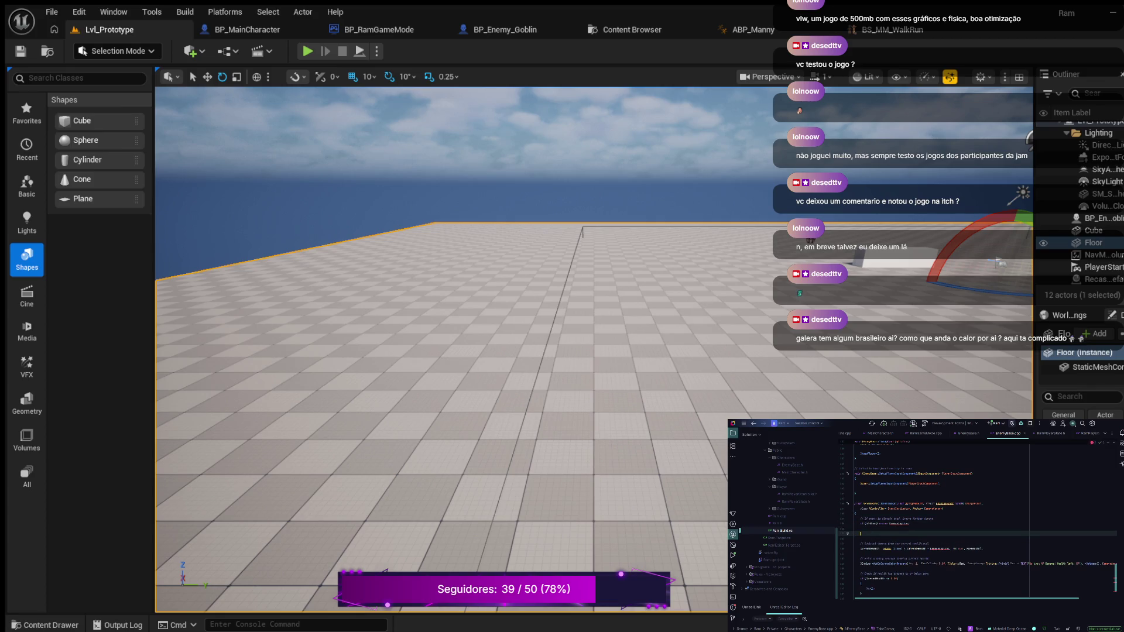
{"action": "key", "text": "ctrl+v"}
- Set a breakpoint on the bIsDead check line
{"action": "left_click", "coordinate": [860, 518]}
{"action": "double_click", "coordinate": [871, 519]}
{"action": "left_click", "coordinate": [848, 519]}
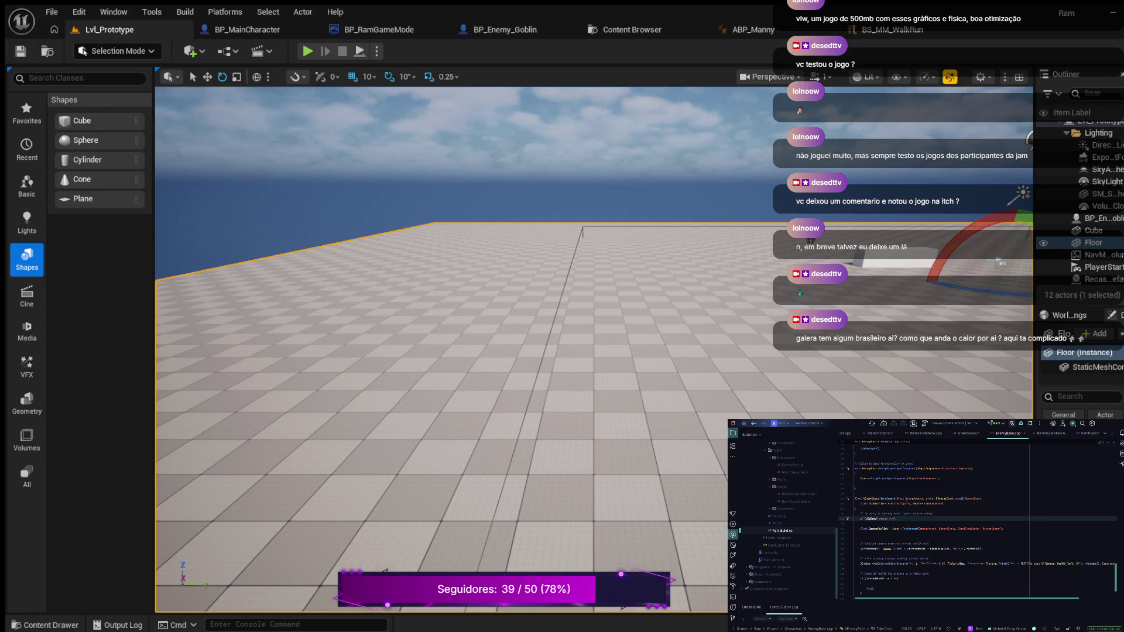
{"action": "scroll", "coordinate": [977, 512], "scroll_direction": "down", "scroll_amount": 2}
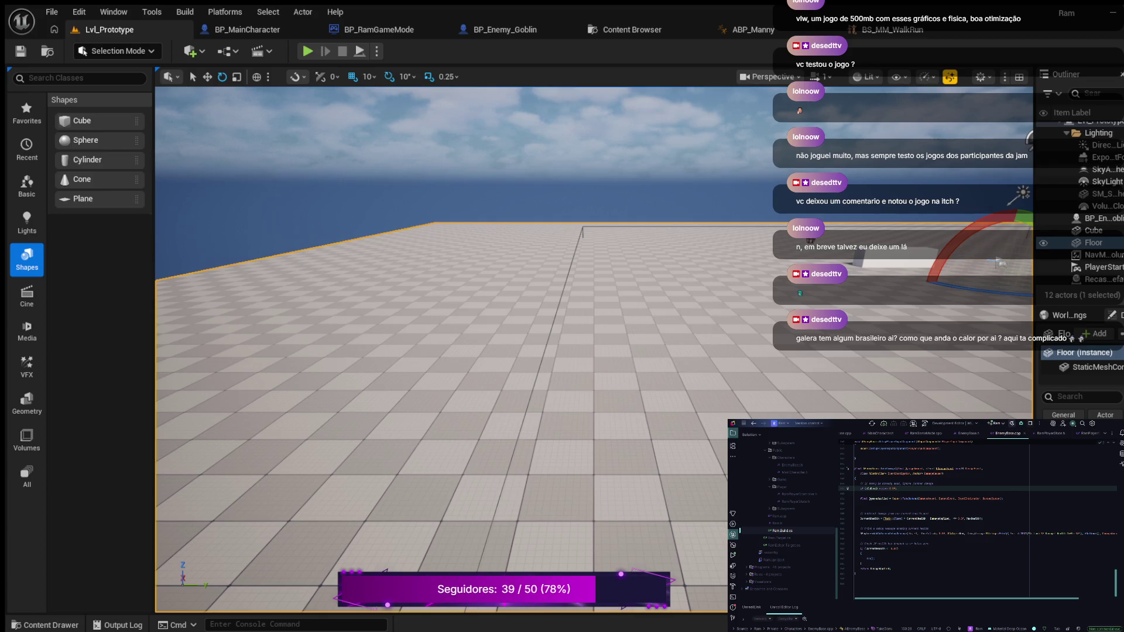
{"action": "scroll", "coordinate": [977, 504], "scroll_direction": "down", "scroll_amount": 1}
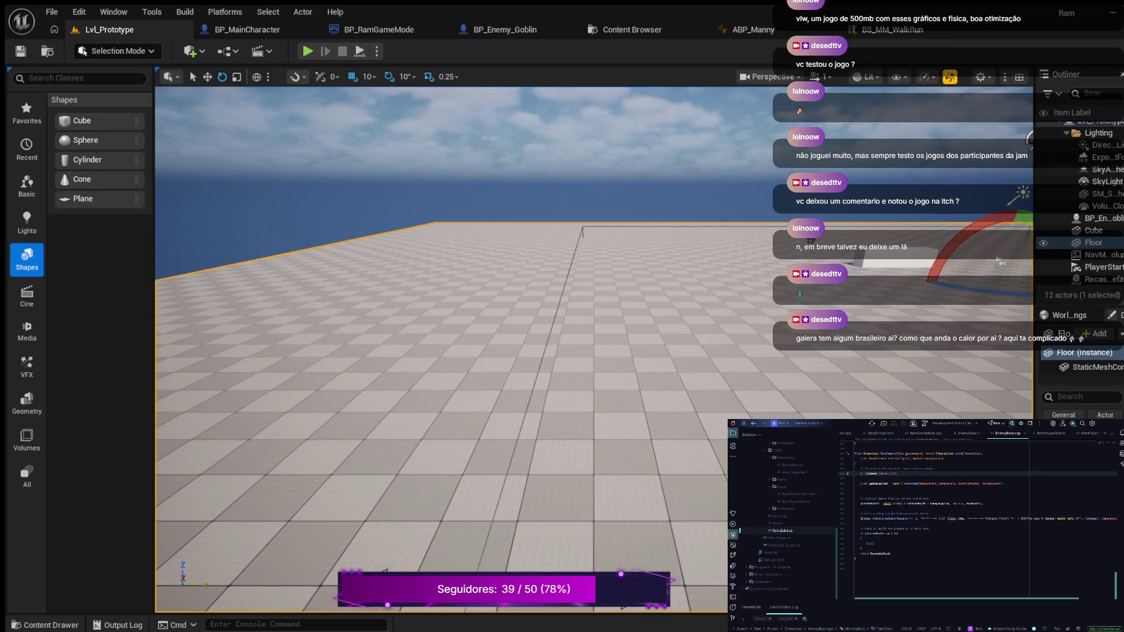
{"action": "scroll", "coordinate": [978, 515], "scroll_direction": "up", "scroll_amount": 7}
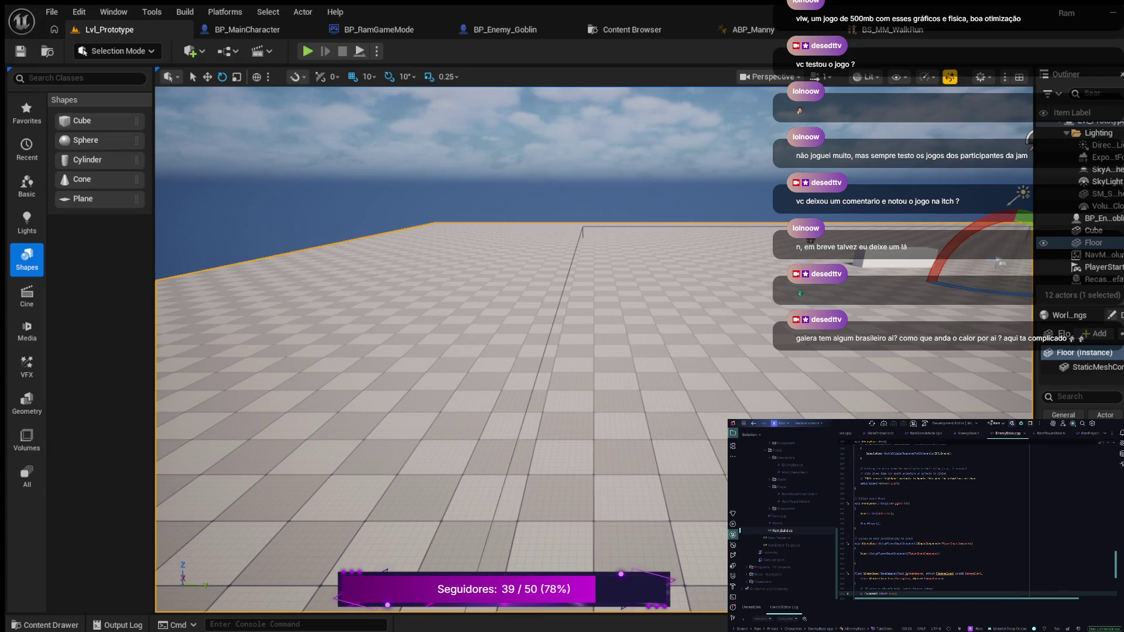
{"action": "scroll", "coordinate": [977, 521], "scroll_direction": "up", "scroll_amount": 6}
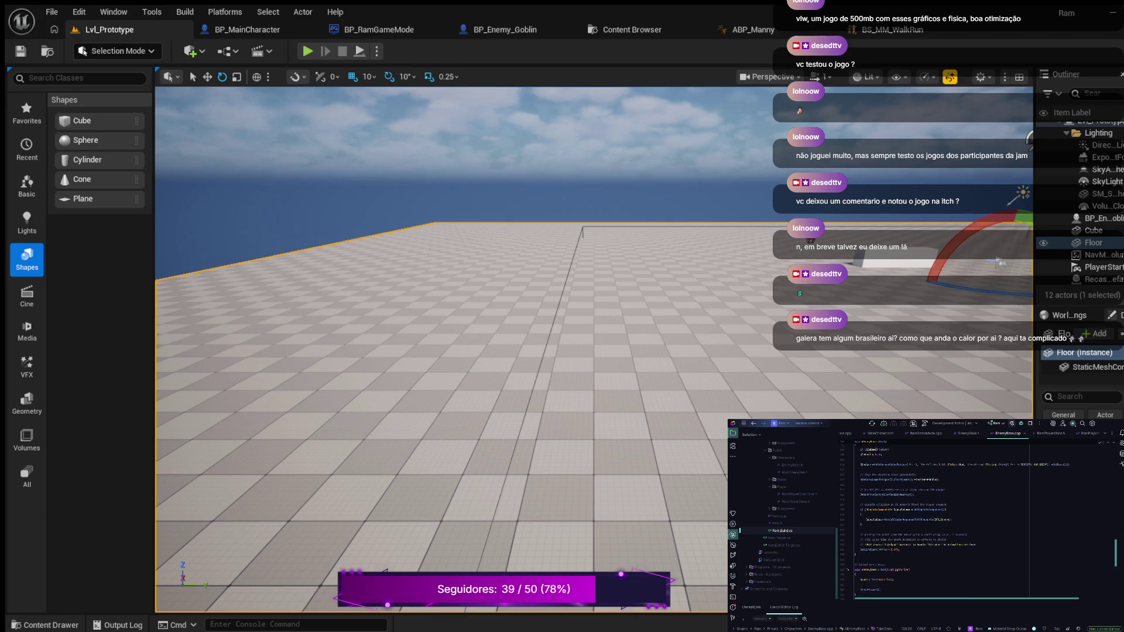
{"action": "scroll", "coordinate": [978, 521], "scroll_direction": "up", "scroll_amount": 1}
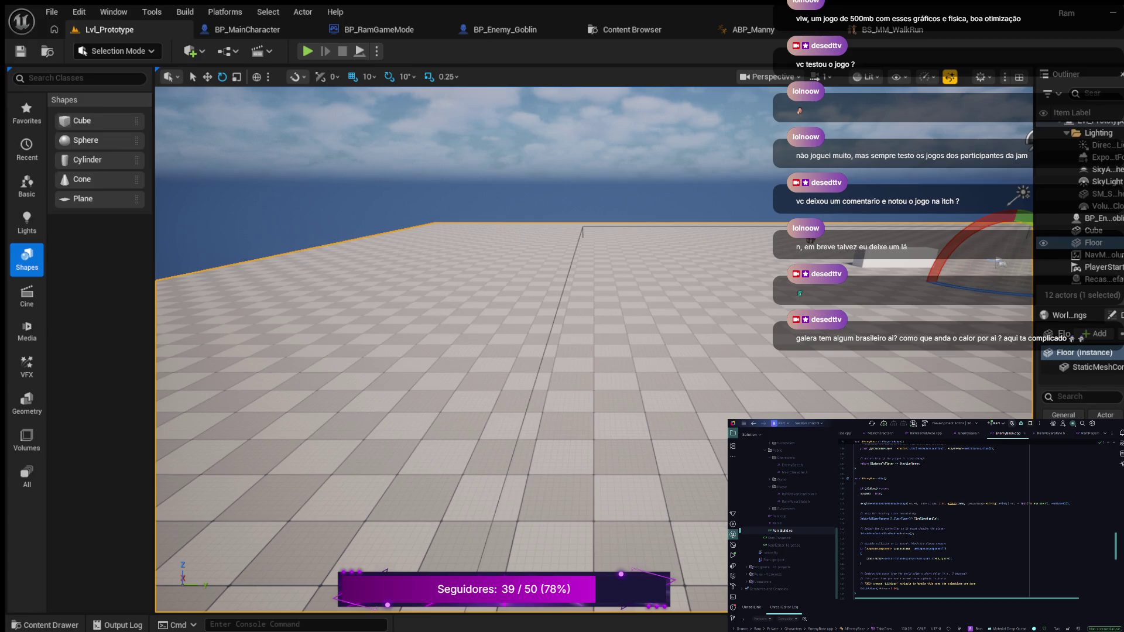
{"action": "scroll", "coordinate": [953, 521], "scroll_direction": "down", "scroll_amount": 2}
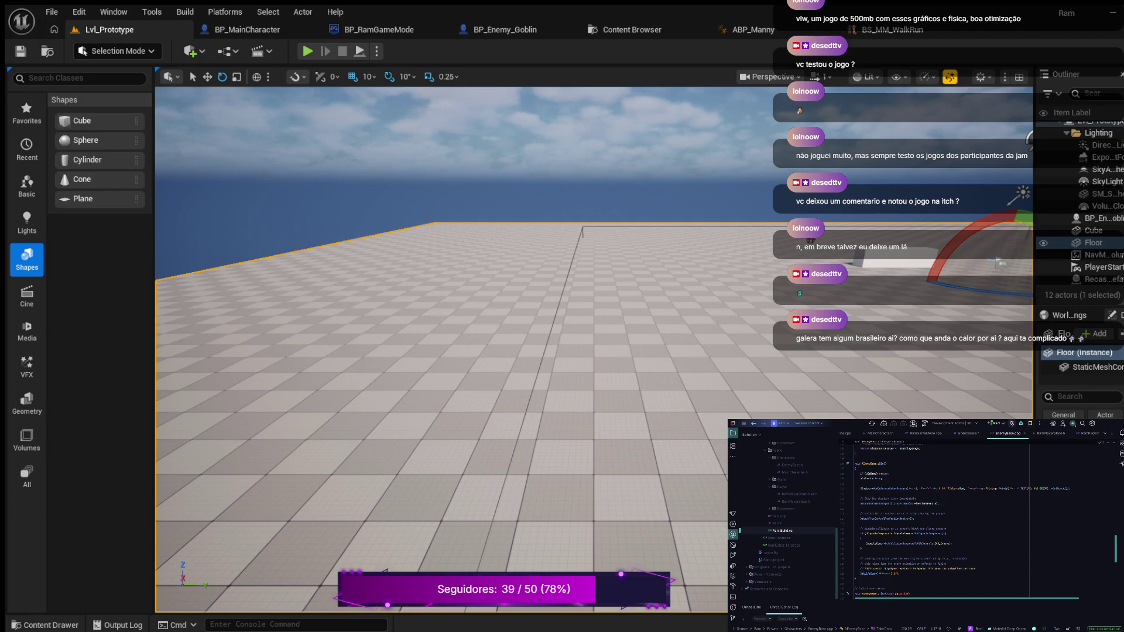
{"action": "left_click", "coordinate": [939, 504]}
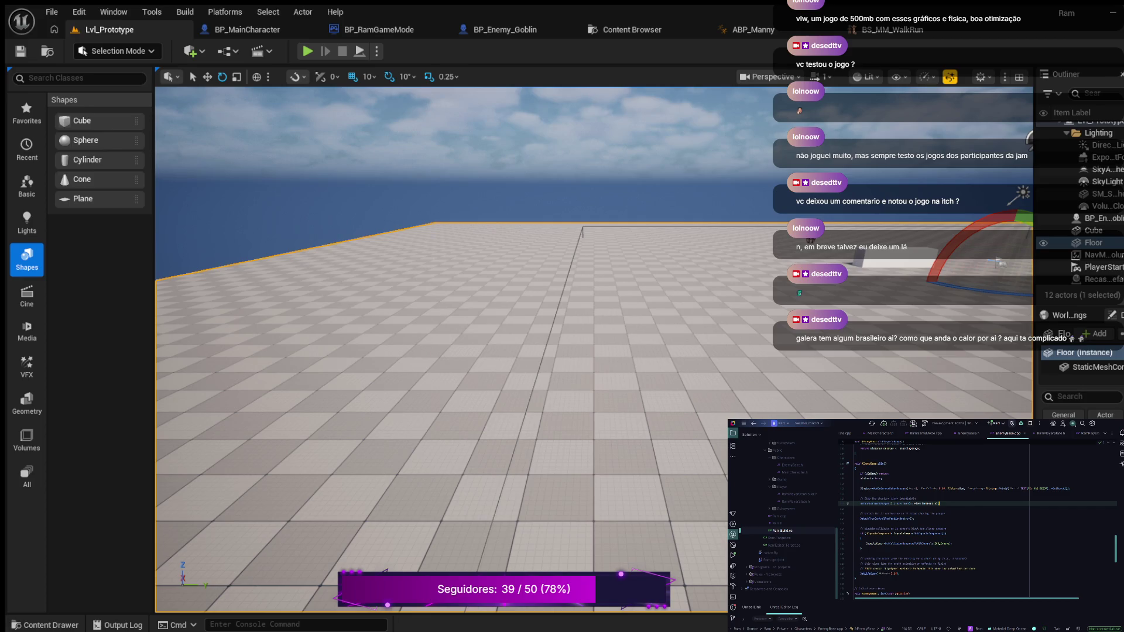
- Insert blank lines in the enemy code, leaving an empty line below the comment
{"action": "key", "text": "Return"}
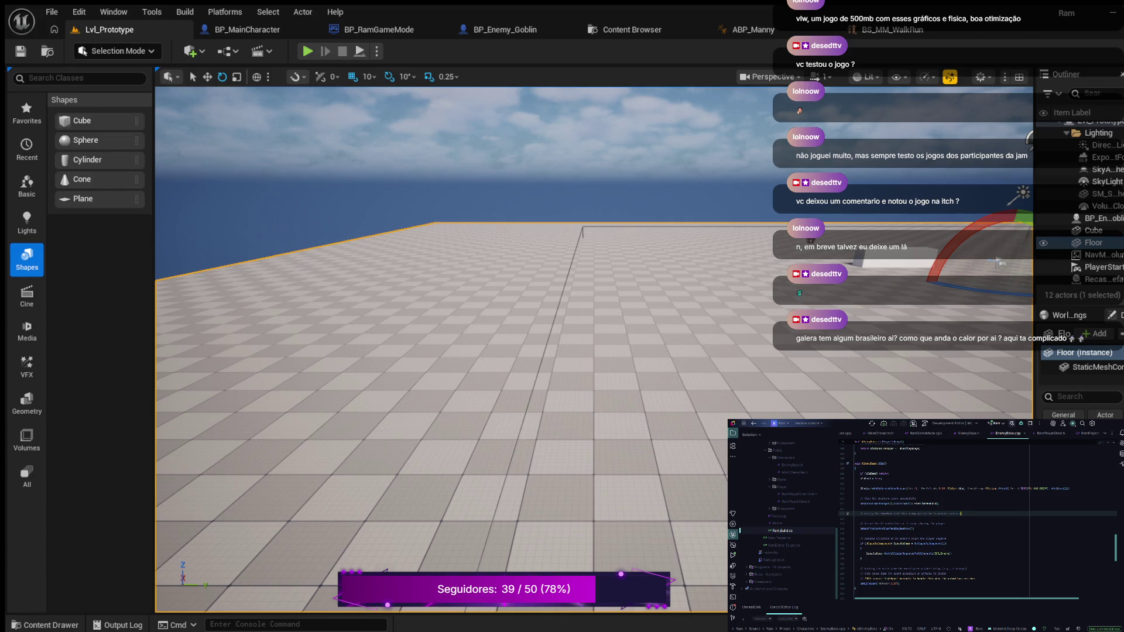
{"action": "key", "text": "Return"}
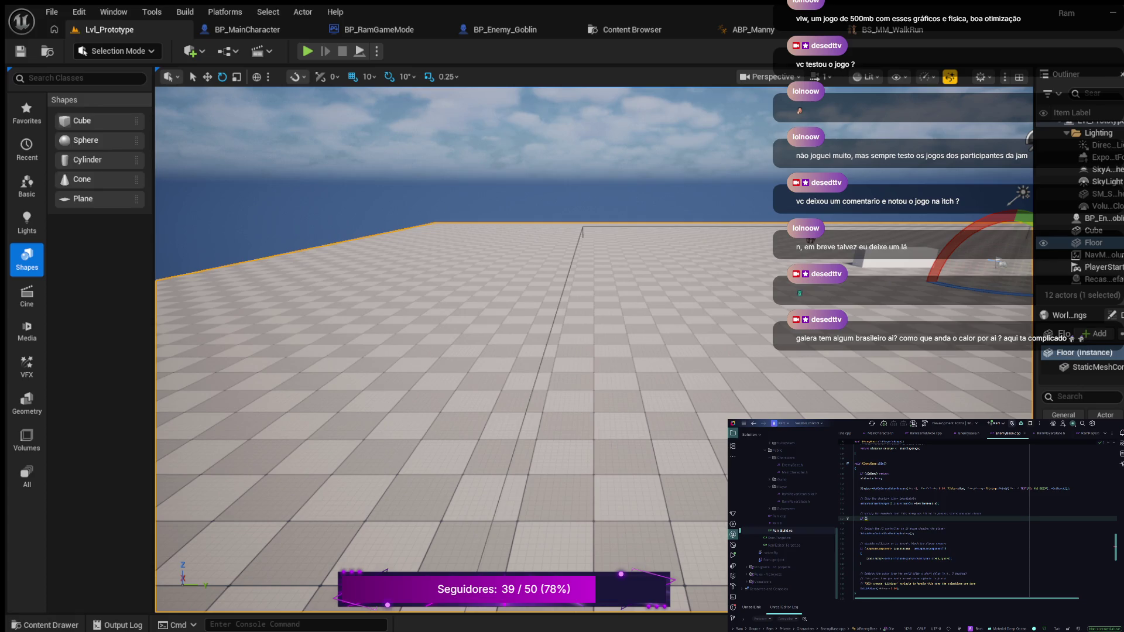
- Write an if condition with an autocompleted identifier and an empty brace block below the comment
{"action": "type", "text": "a"}
{"action": "key", "text": "BackSpace"}
{"action": "key", "text": "Tab"}
{"action": "key", "text": "Return"}
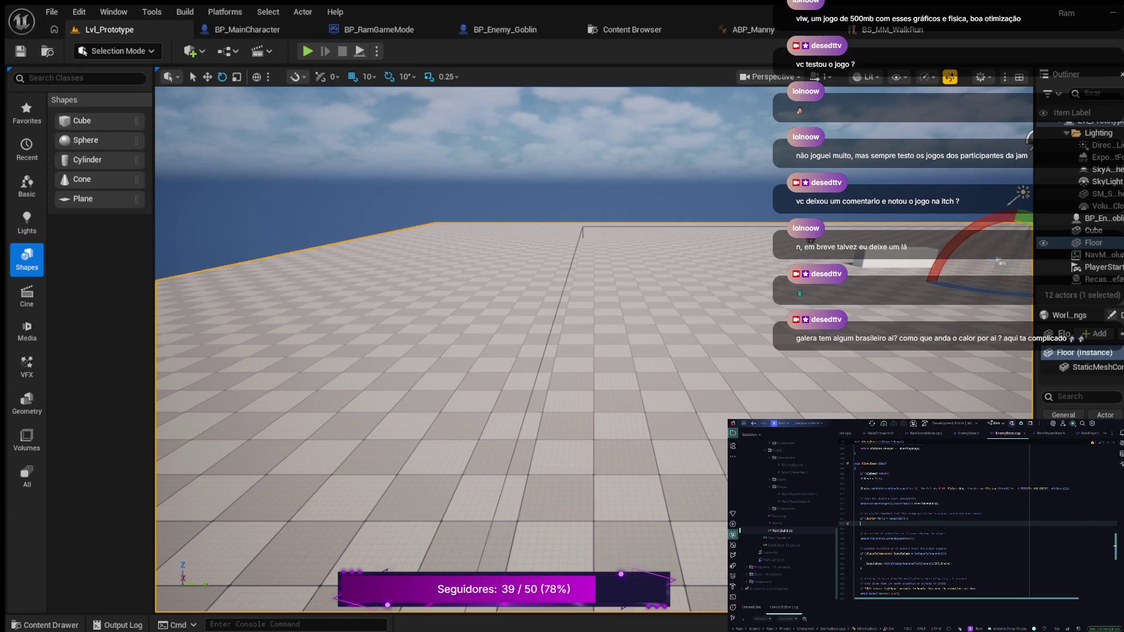
{"action": "left_click", "coordinate": [860, 518]}
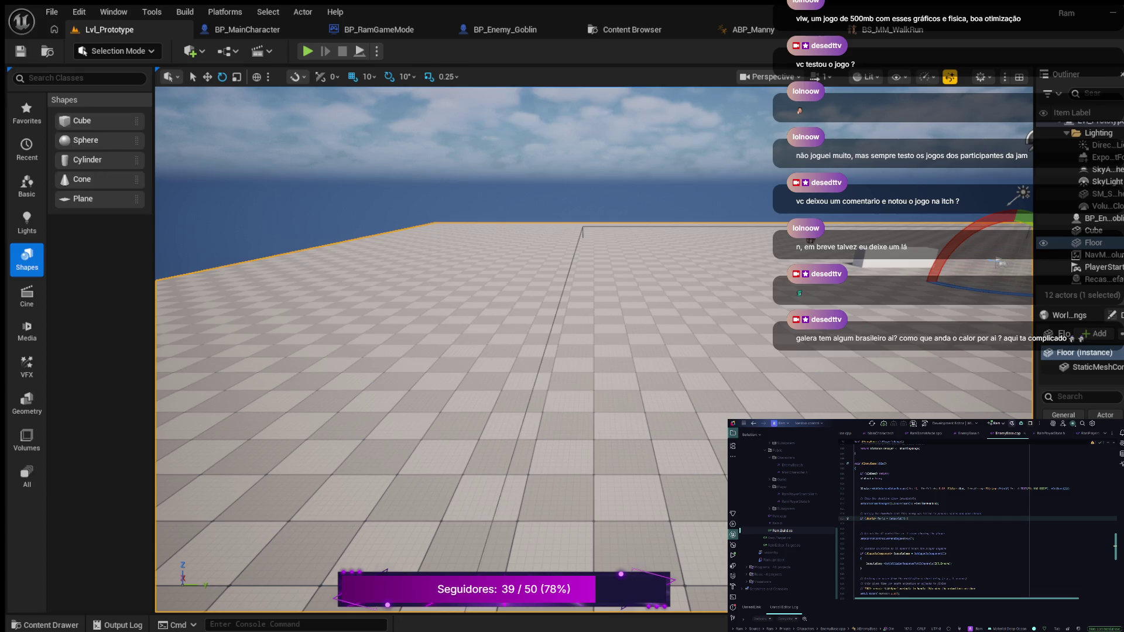
{"action": "key", "text": "Return"}
{"action": "type", "text": "{"}
{"action": "key", "text": "Return"}
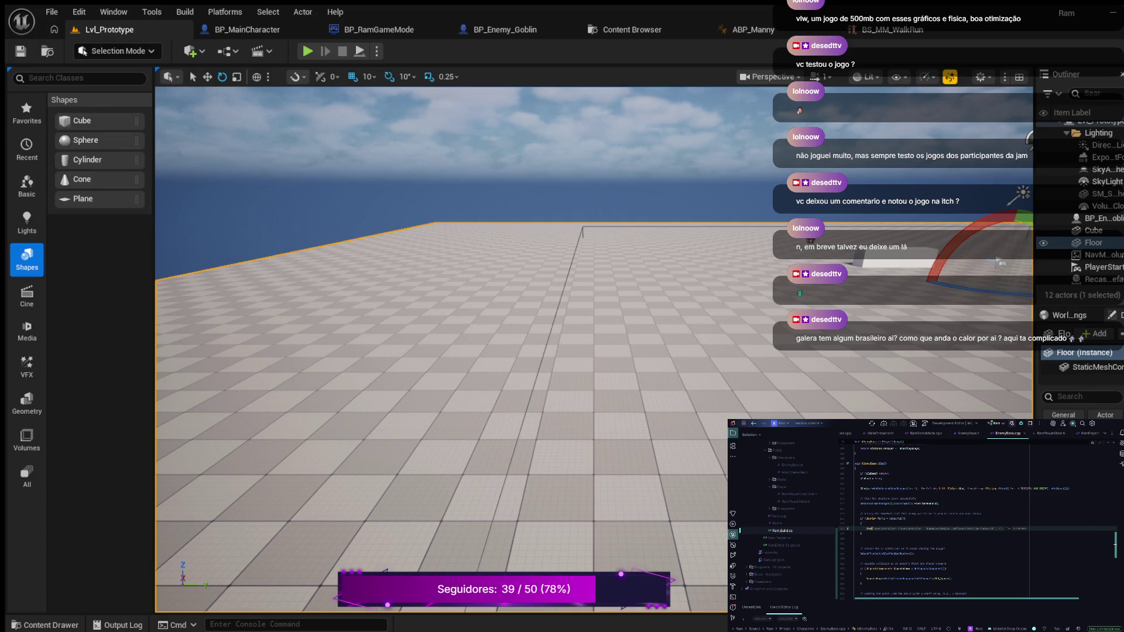
{"action": "type", "text": "A"}
- Accept the suggestion adding the RamGameMode header and add a Cast to UEnemyBase in the condition
{"action": "key", "text": "Tab"}
{"action": "key", "text": "Right"}
{"action": "key", "text": "Left"}
{"action": "key", "text": "Right"}
{"action": "key", "text": "ctrl+shift+space"}
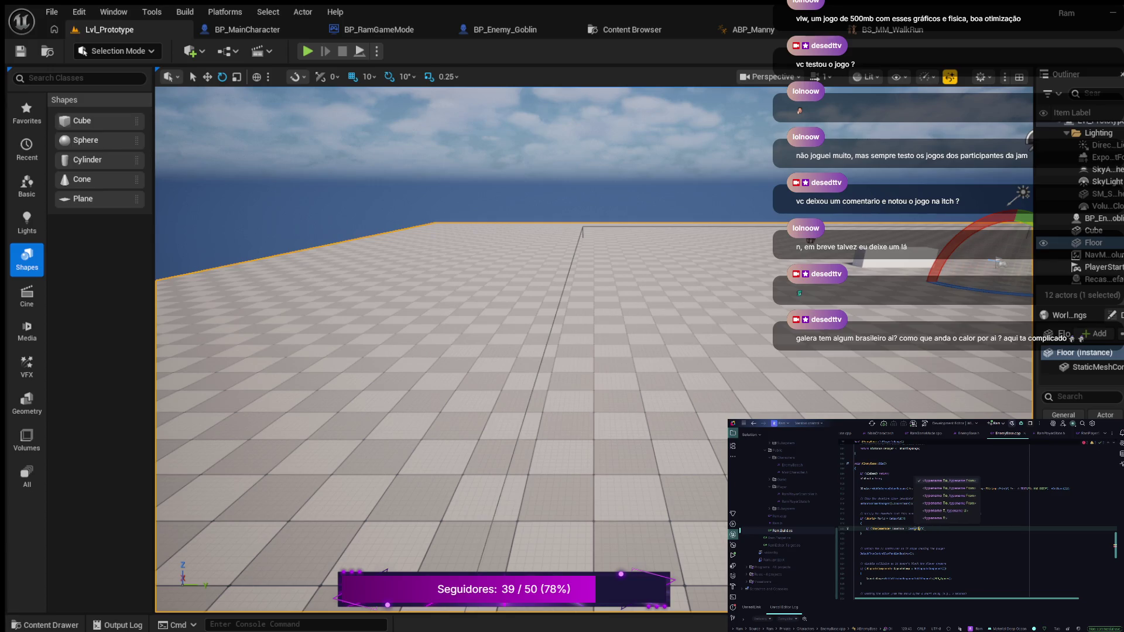
{"action": "type", "text": "UEnemyBase("}
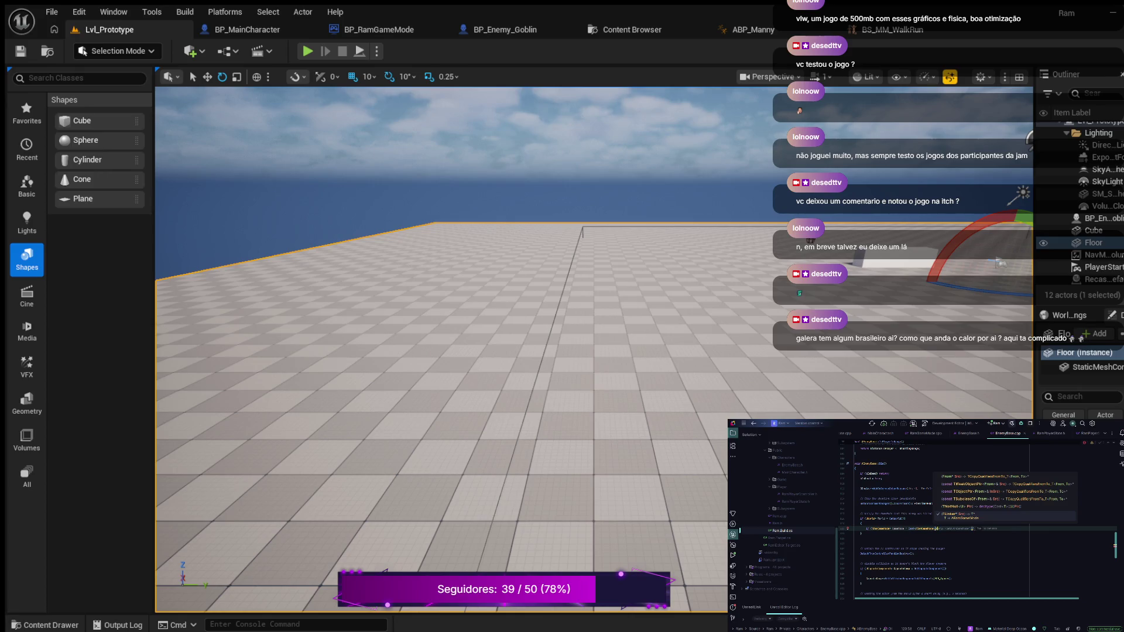
{"action": "type", "text": "()"}
{"action": "key", "text": "Escape"}
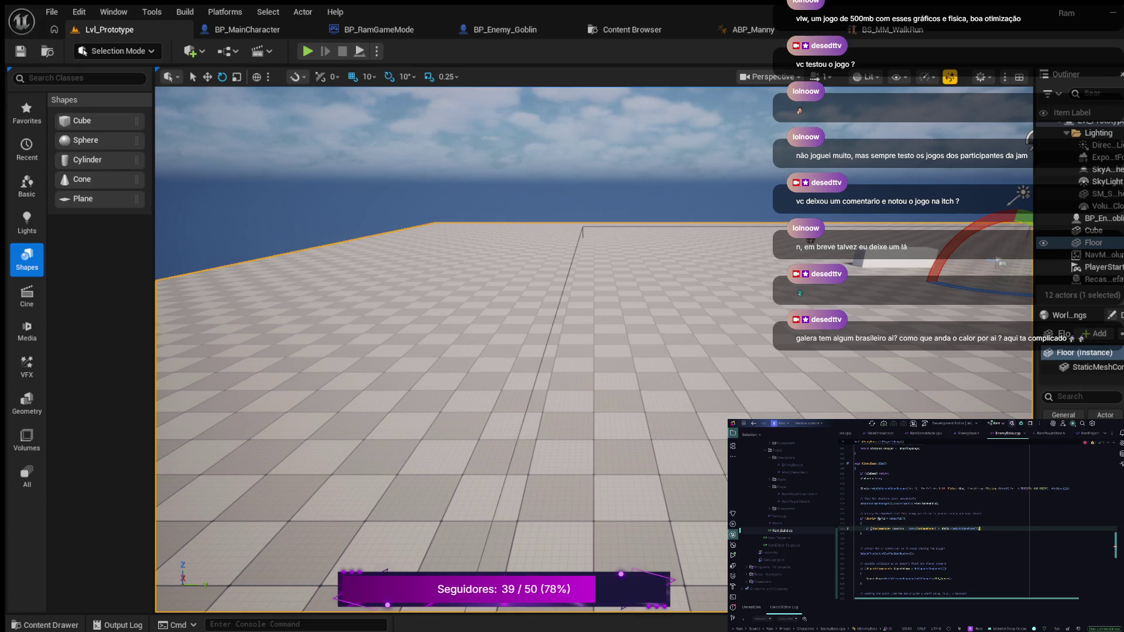
- Add a brace block that calls the GameMode function with ScoreValue
{"action": "type", "text": "{"}
{"action": "key", "text": "Return"}
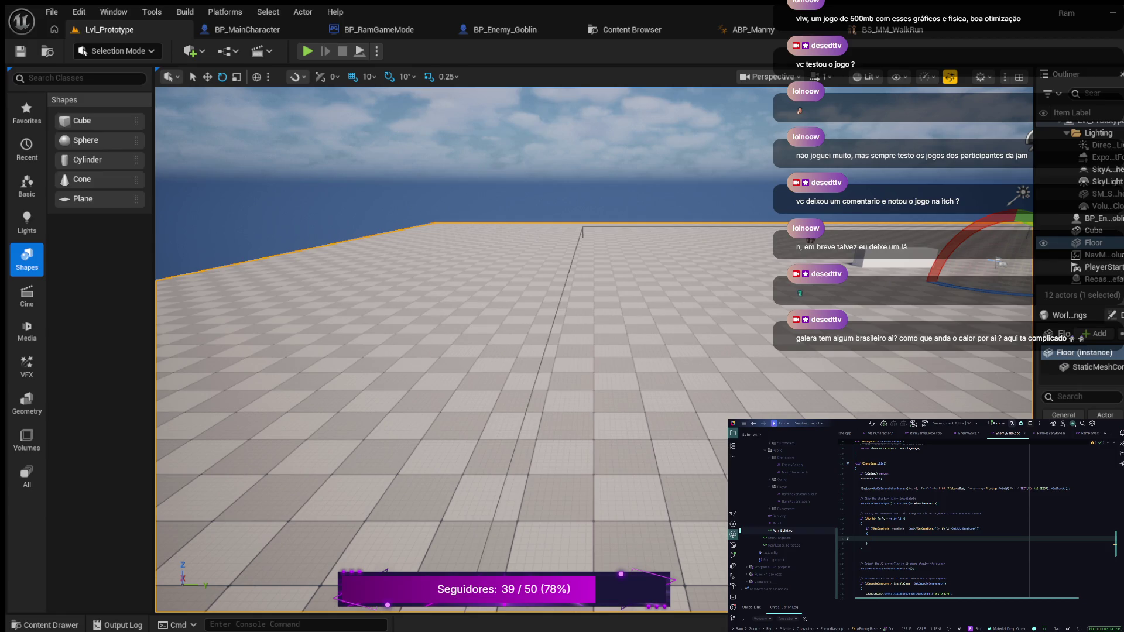
{"action": "type", "text": "GameMode"}
{"action": "key", "text": "Return"}
{"action": "type", "text": "ScoreValue"}
{"action": "scroll", "coordinate": [978, 521], "scroll_direction": "down", "scroll_amount": 3}
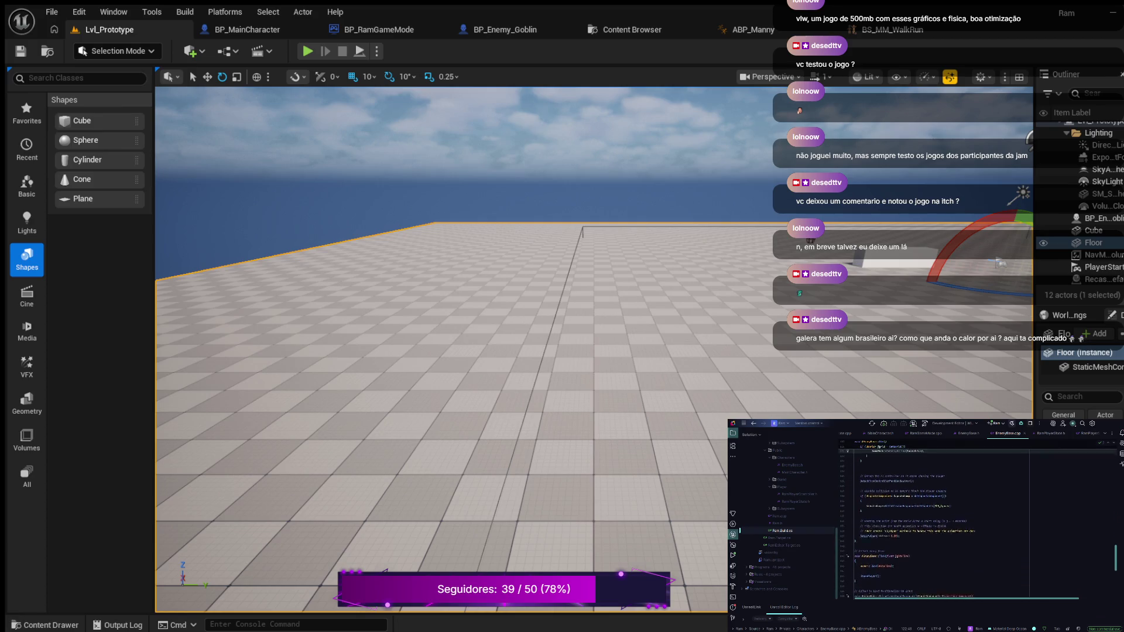
- Add a block below the closing brace calling SetActorEnableCollision(false);
{"action": "left_click", "coordinate": [861, 503]}
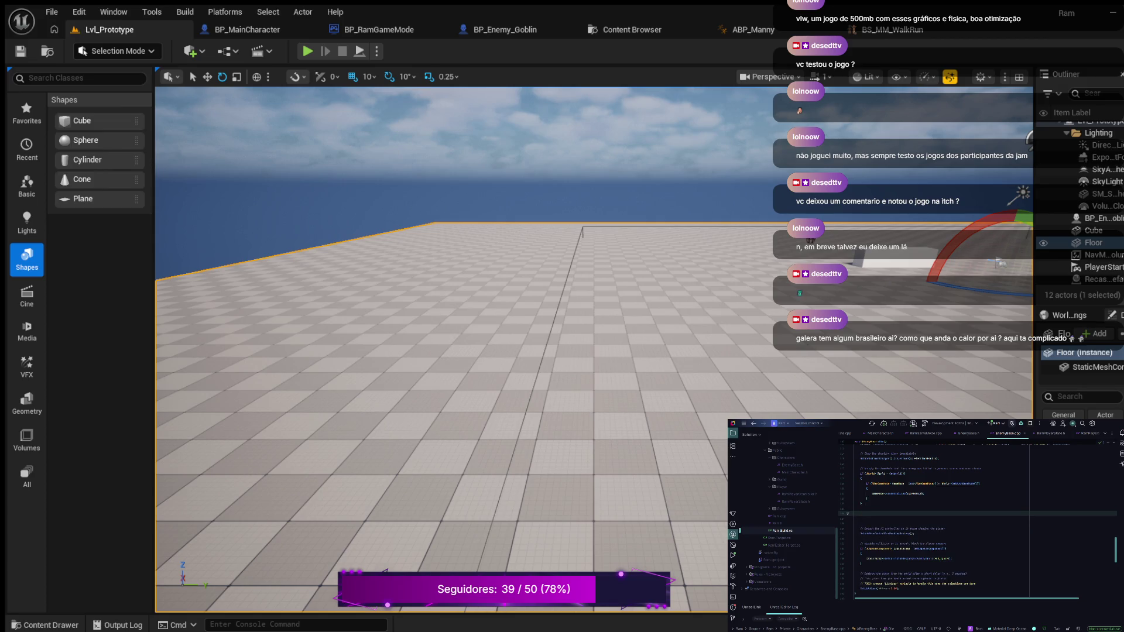
{"action": "type", "text": "{"}
{"action": "key", "text": "Return"}
{"action": "type", "text": "false);"}
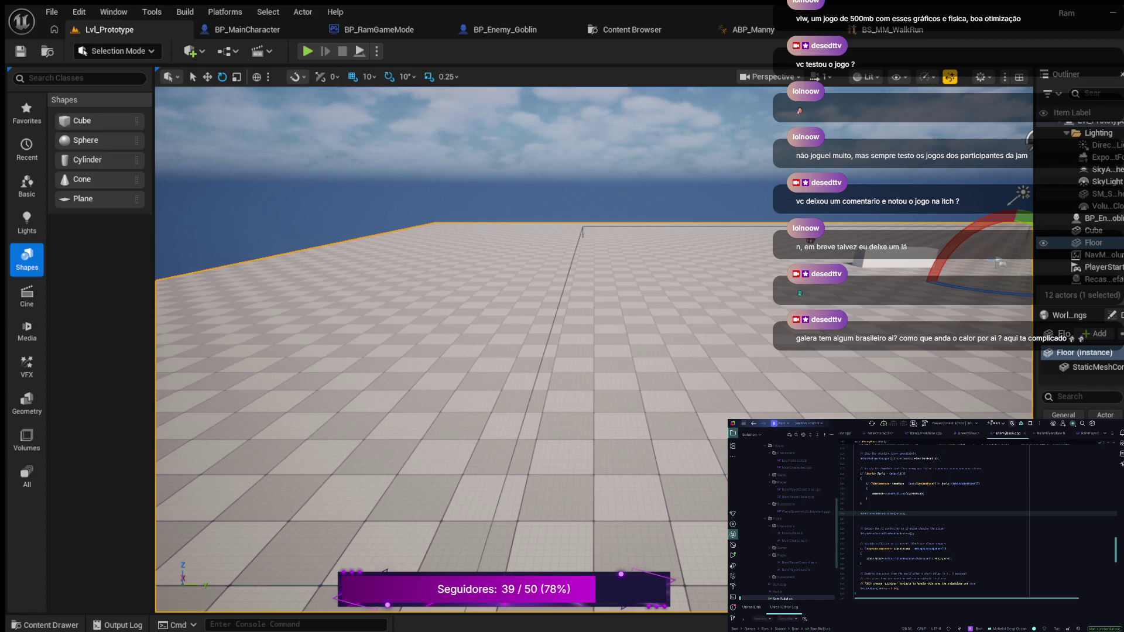
- Expand the Subsystem folder in Rider's Solution explorer to reveal WaveSpawningSubsystem.h
{"action": "scroll", "coordinate": [787, 521], "scroll_direction": "up", "scroll_amount": 10}
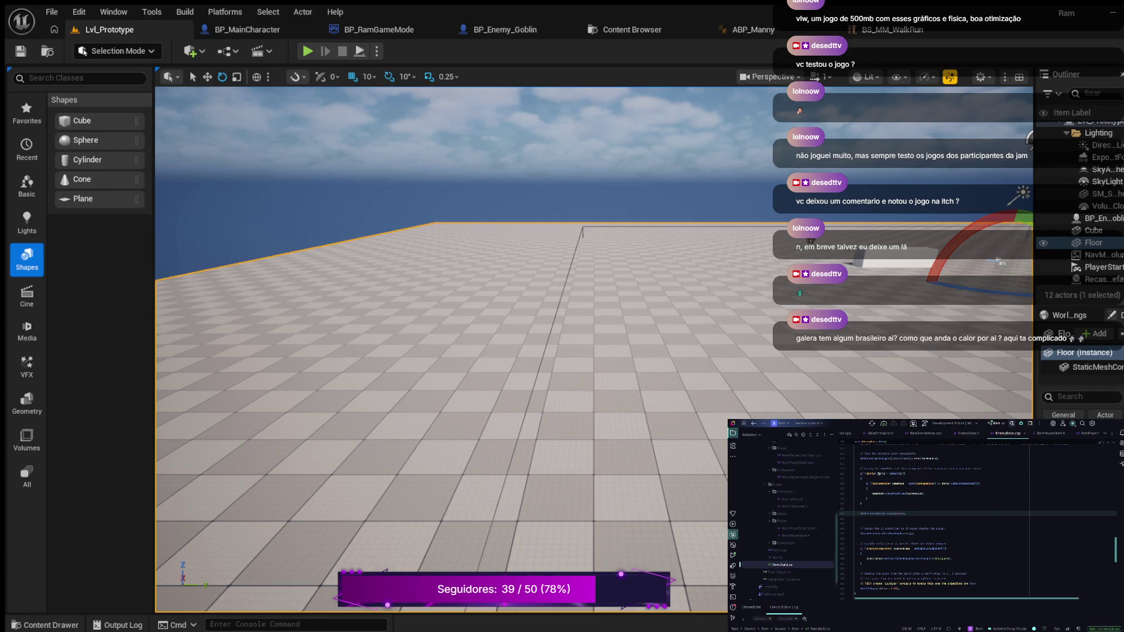
{"action": "scroll", "coordinate": [787, 521], "scroll_direction": "down", "scroll_amount": 3}
{"action": "scroll", "coordinate": [787, 521], "scroll_direction": "down", "scroll_amount": 2}
{"action": "scroll", "coordinate": [787, 521], "scroll_direction": "up", "scroll_amount": 2}
{"action": "scroll", "coordinate": [787, 520], "scroll_direction": "down", "scroll_amount": 5}
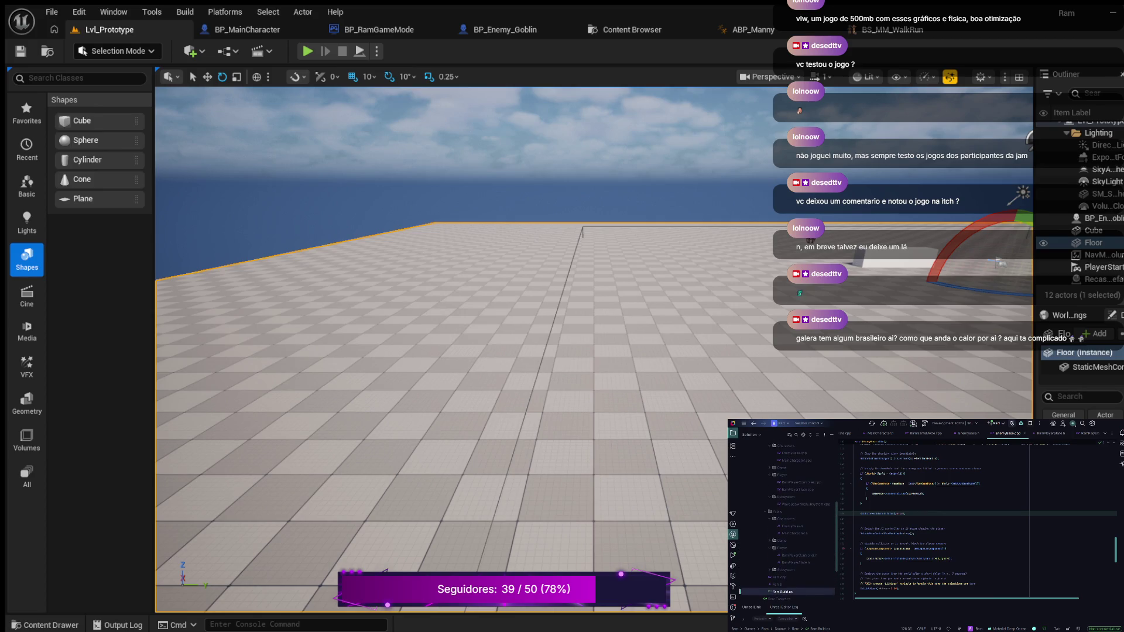
{"action": "left_click", "coordinate": [770, 570]}
- Open WaveSpawningSubsystem.h, undo the last declaration change, and add a line after SpawnEnemyAtLoc()
{"action": "double_click", "coordinate": [803, 577]}
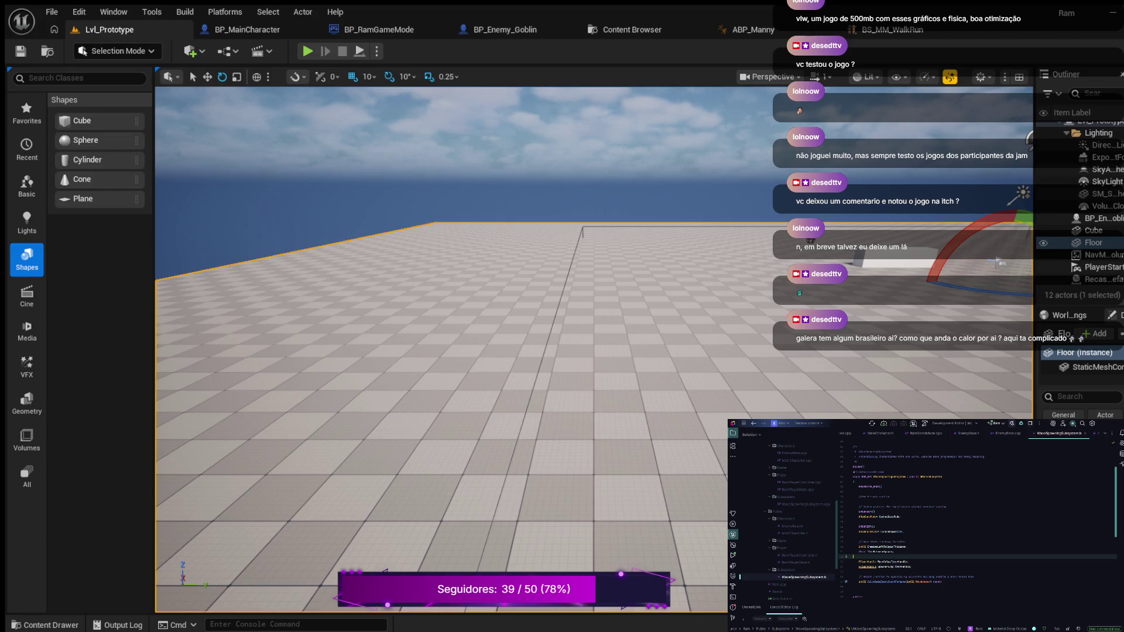
{"action": "scroll", "coordinate": [977, 523], "scroll_direction": "down", "scroll_amount": 5}
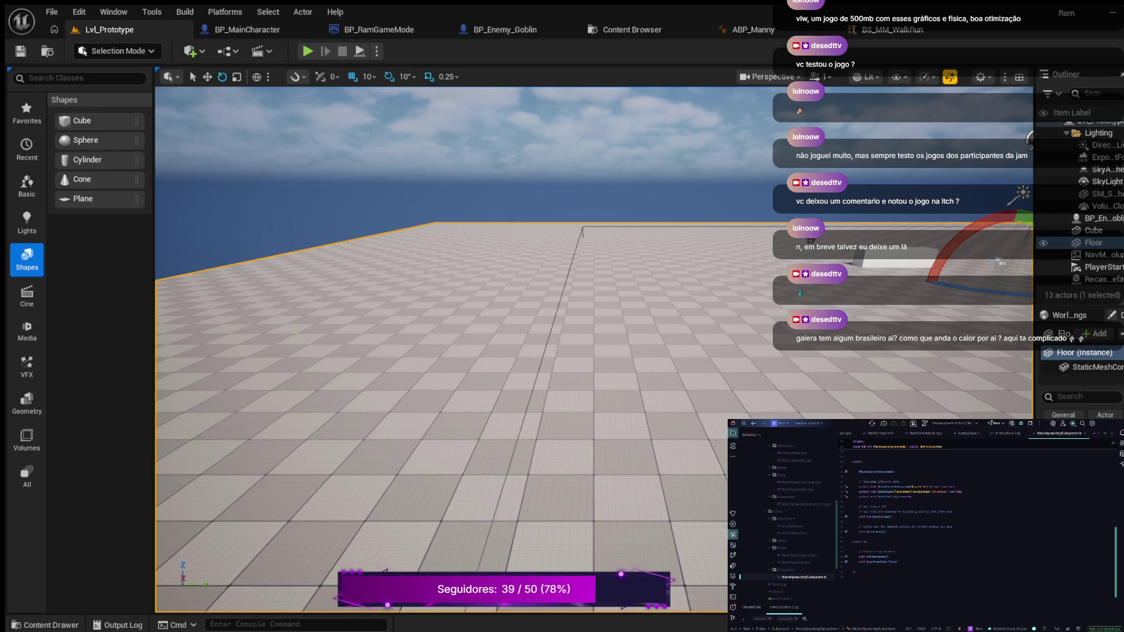
{"action": "scroll", "coordinate": [977, 524], "scroll_direction": "up", "scroll_amount": 5}
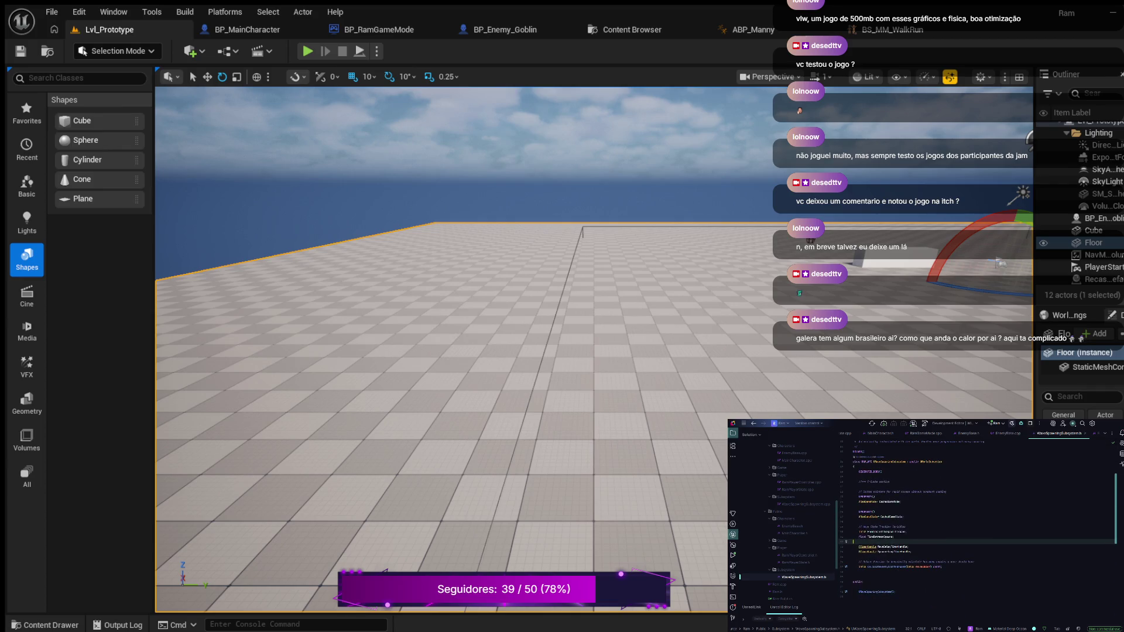
{"action": "scroll", "coordinate": [977, 519], "scroll_direction": "up", "scroll_amount": 3}
{"action": "scroll", "coordinate": [978, 520], "scroll_direction": "down", "scroll_amount": 5}
{"action": "key", "text": "ctrl+z"}
{"action": "key", "text": "Return"}
{"action": "key", "text": "Return"}
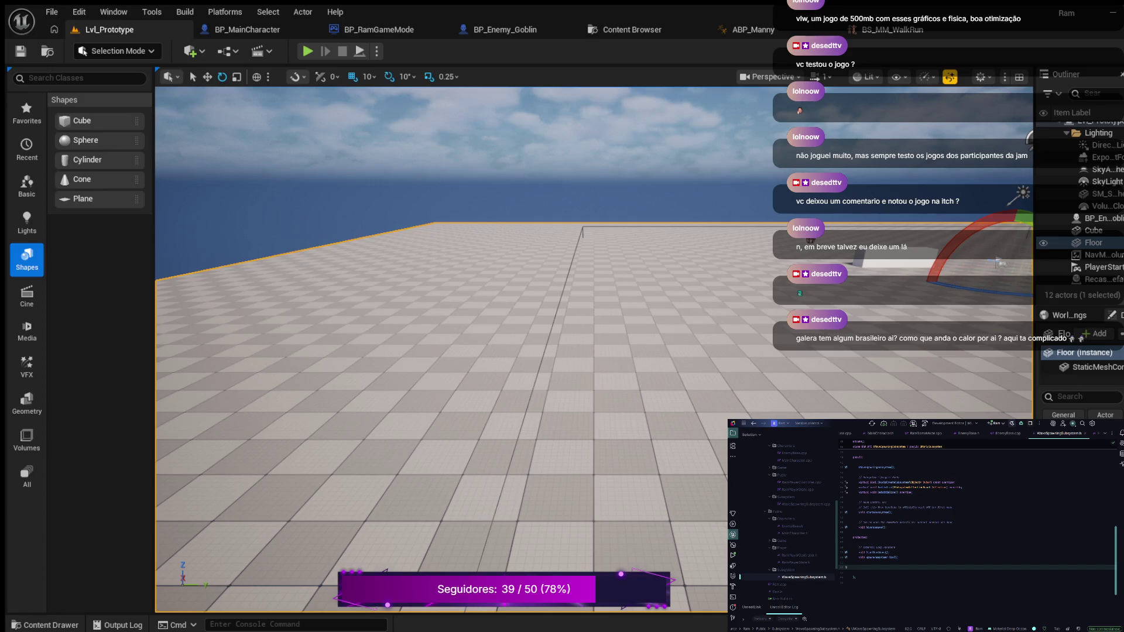
- Declare a UPROPERTY with Category, EditAnywhere, BlueprintReadWrite for TSubclassOf<AEnemyBase> EnemyClass
{"action": "type", "text": "UPROPERTY("}
{"action": "type", "text": "EditAn"}
{"action": "type", "text": "ueprintRea"}
{"action": "type", "text": ","}
{"action": "key", "text": "Tab"}
{"action": "type", "text": "ste"}
{"action": "key", "text": "Return"}
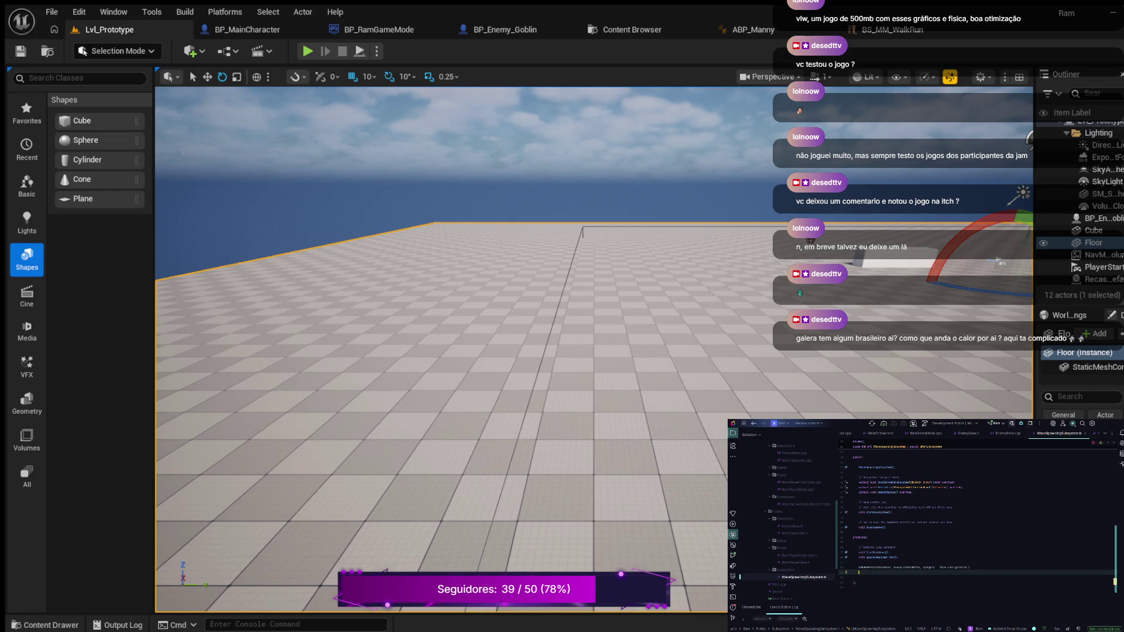
{"action": "type", "text": "T"}
{"action": "type", "text": "classOf<A"}
{"action": "type", "text": "En"}
{"action": "type", "text": "emyBas"}
{"action": "key", "text": "Return"}
{"action": "type", "text": ">"}
{"action": "type", "text": "Enemy"}
{"action": "type", "text": "Class"}
{"action": "type", "text": "n"}
- Add a comment above the EnemyClass property and delete the constructor declaration under public:
{"action": "key", "text": "Up"}
{"action": "key", "text": "Up"}
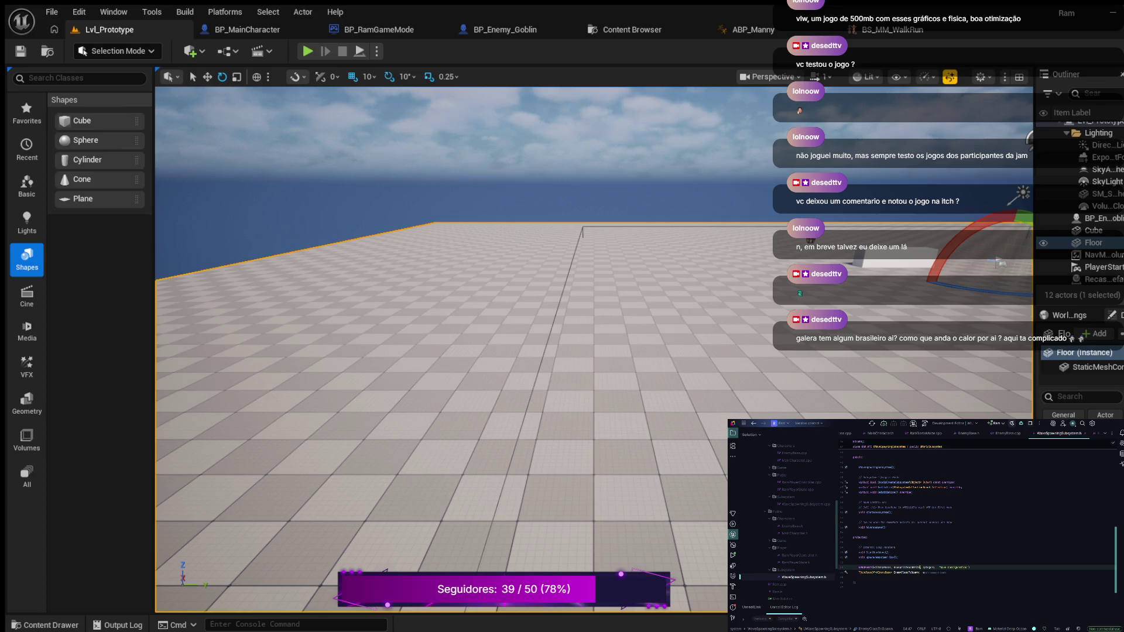
{"action": "key", "text": "Return"}
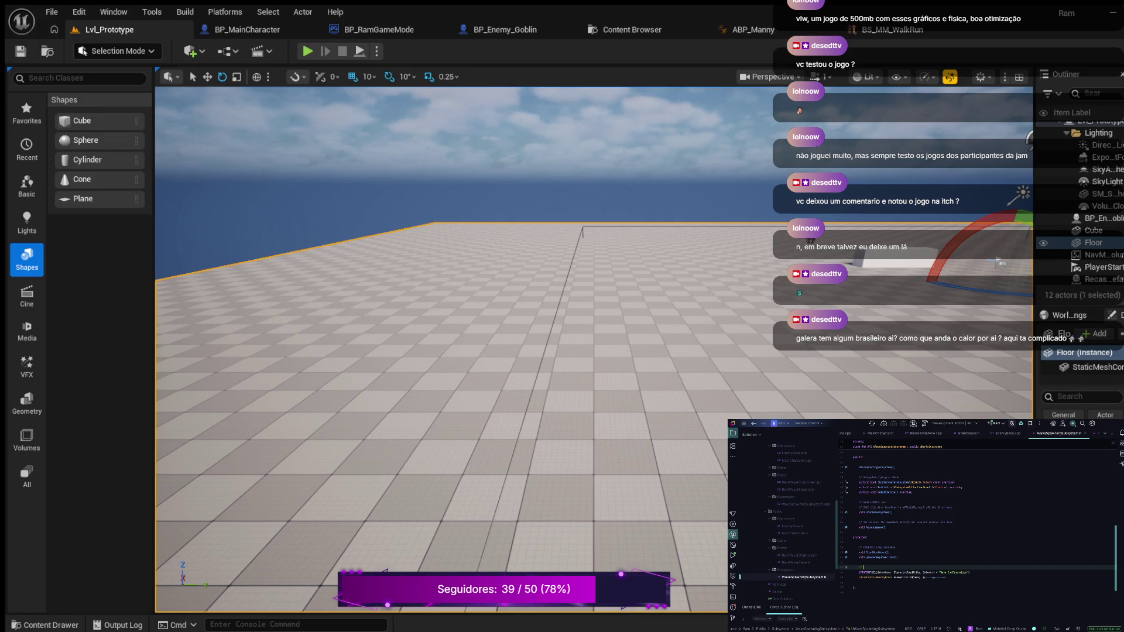
{"action": "type", "text": "S"}
{"action": "key", "text": "ctrl+y"}
{"action": "key", "text": "ctrl+y"}
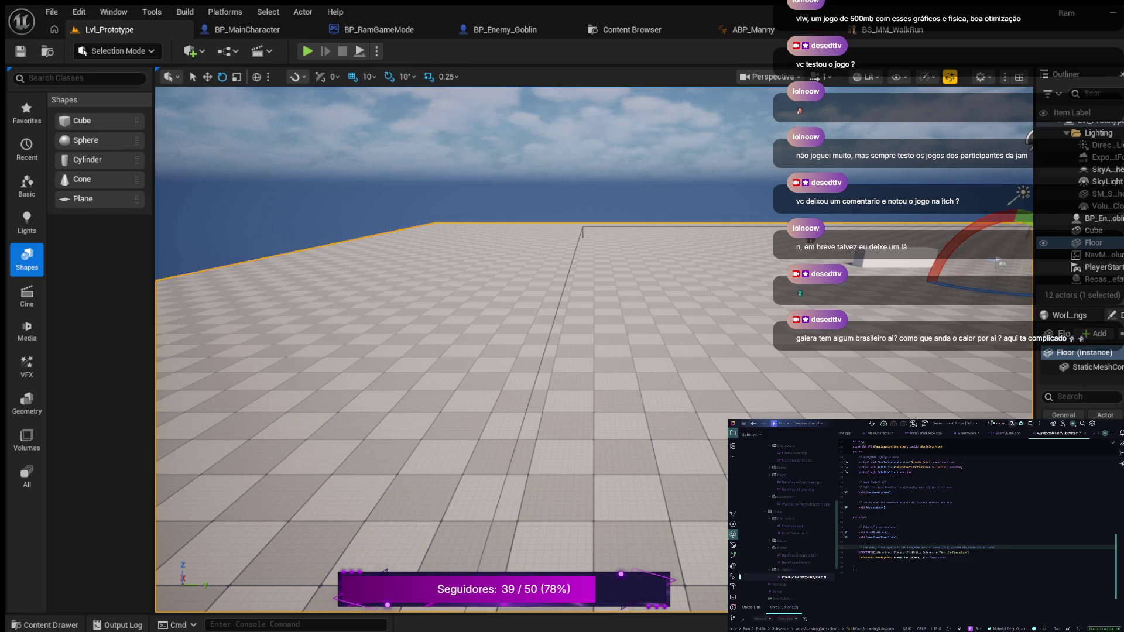
- Open WaveSpawningSubsystem.cpp and scroll to the SpawnWave function body
{"action": "left_click", "coordinate": [867, 518]}
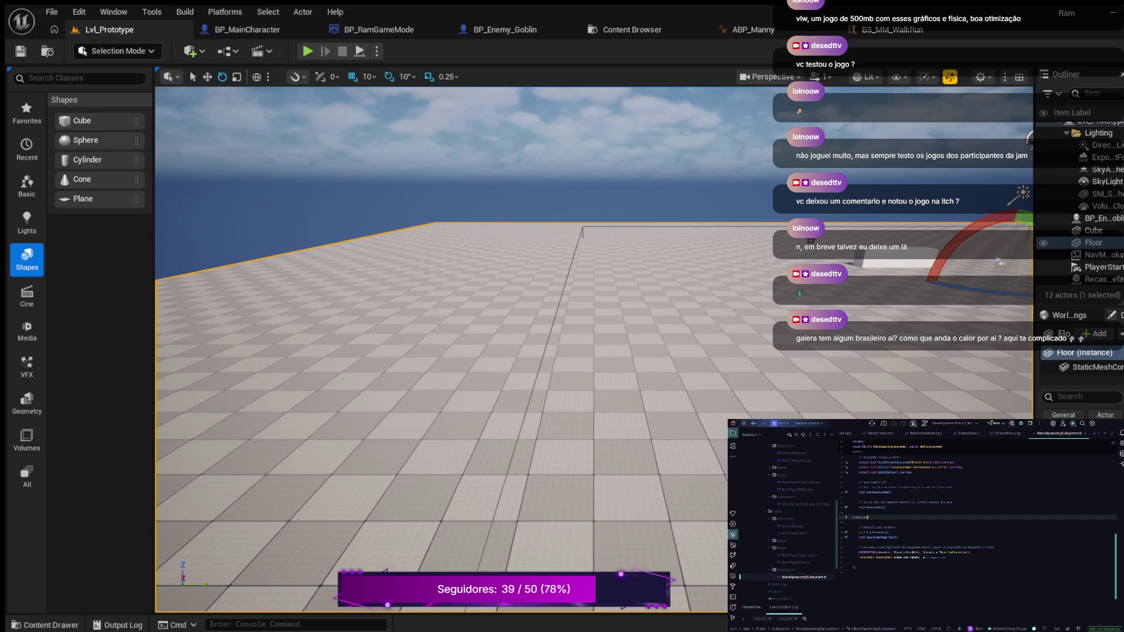
{"action": "left_click", "coordinate": [804, 504]}
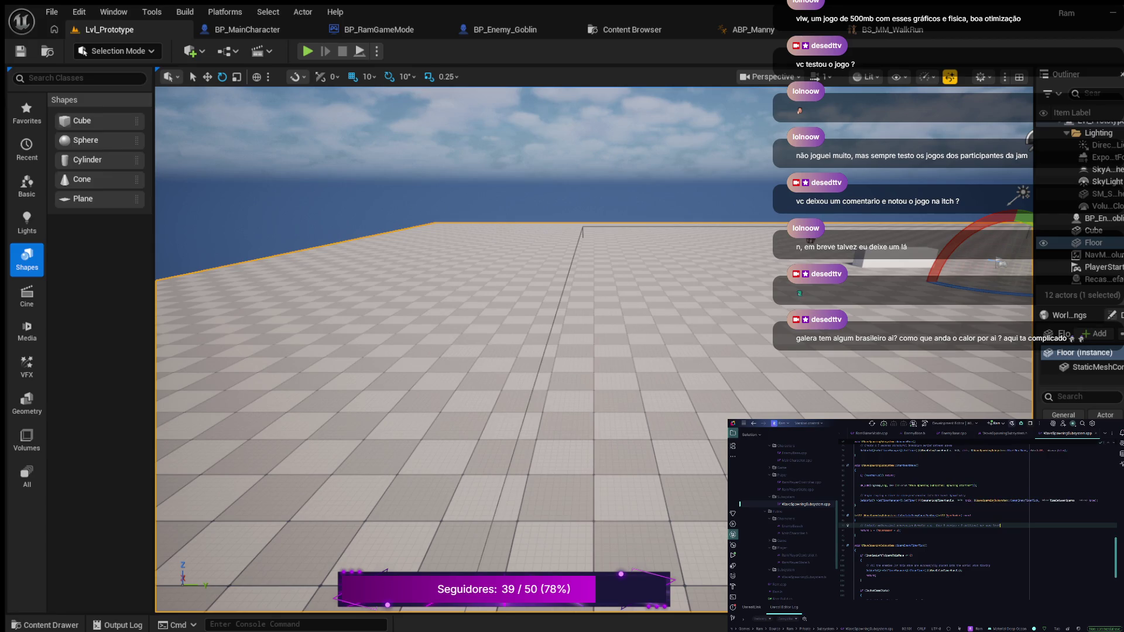
{"action": "scroll", "coordinate": [977, 521], "scroll_direction": "up", "scroll_amount": 1}
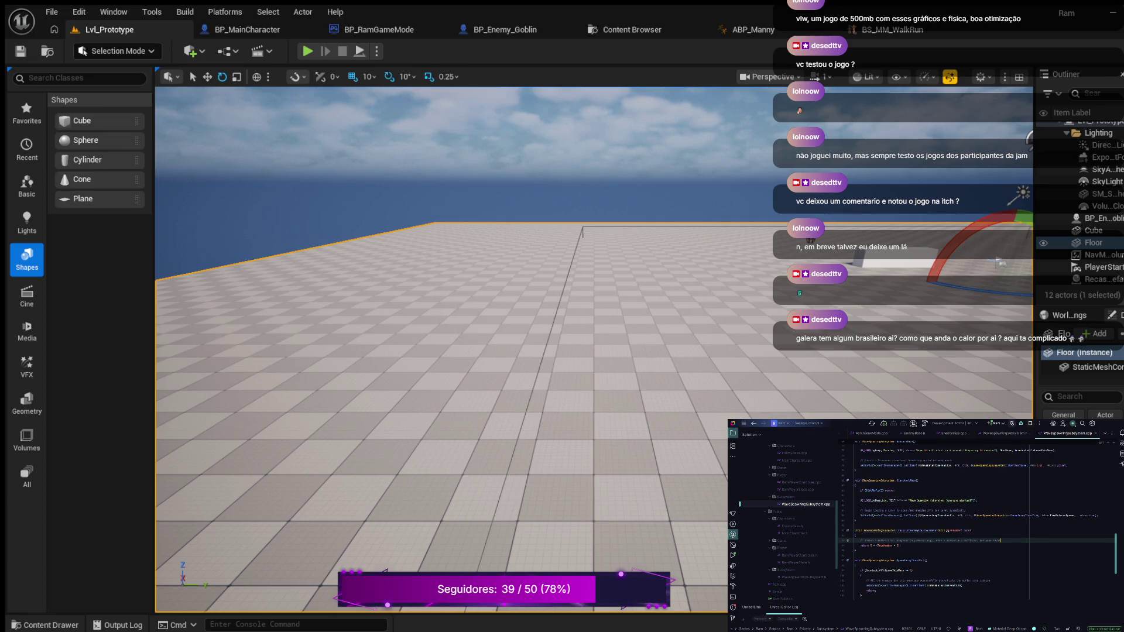
{"action": "scroll", "coordinate": [977, 521], "scroll_direction": "down", "scroll_amount": 1}
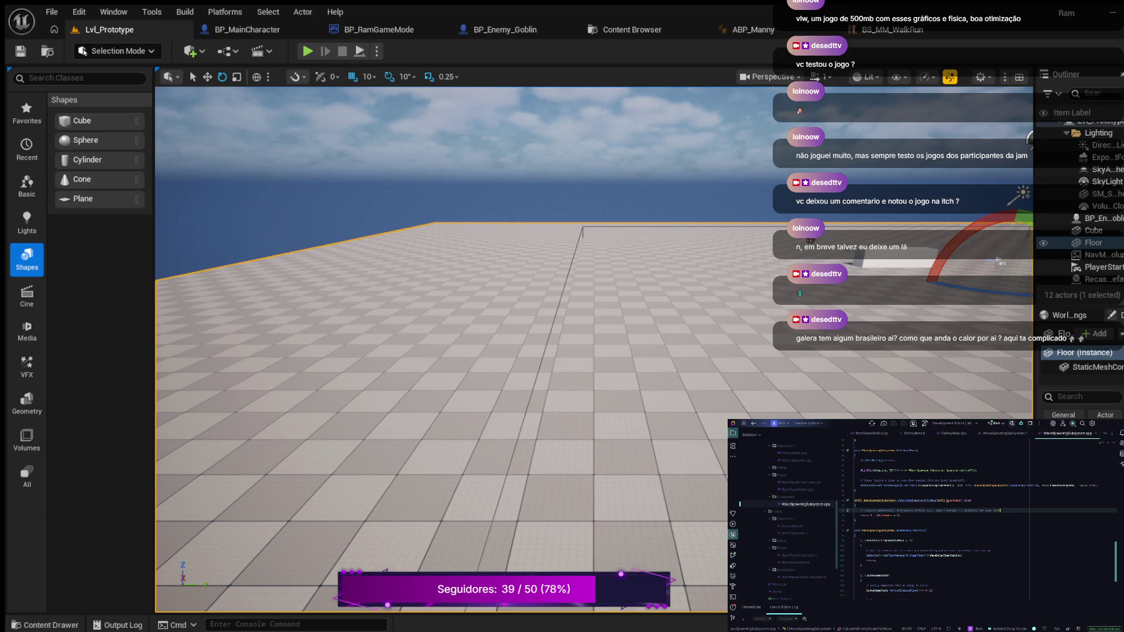
{"action": "scroll", "coordinate": [977, 521], "scroll_direction": "down", "scroll_amount": 3}
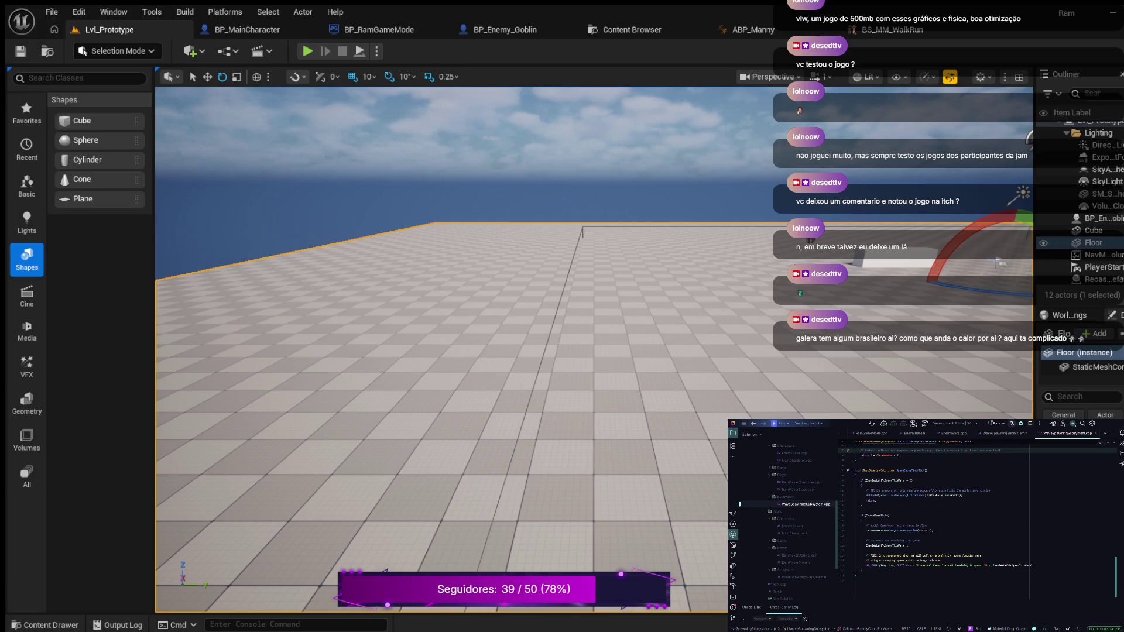
{"action": "scroll", "coordinate": [978, 515], "scroll_direction": "down", "scroll_amount": 1}
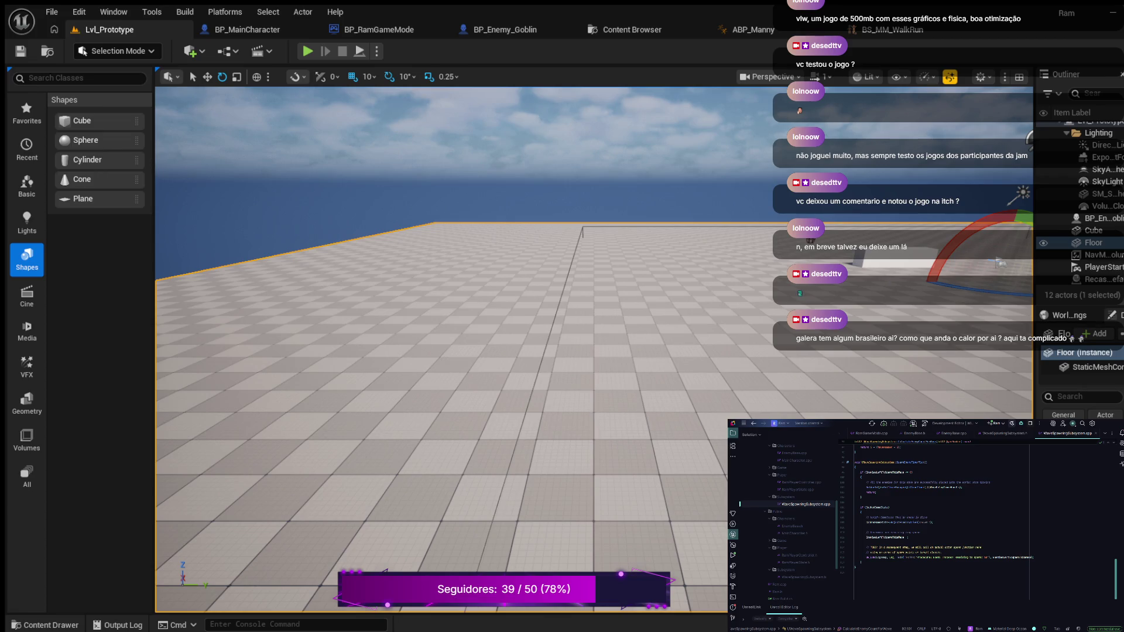
{"action": "scroll", "coordinate": [978, 520], "scroll_direction": "up", "scroll_amount": 3}
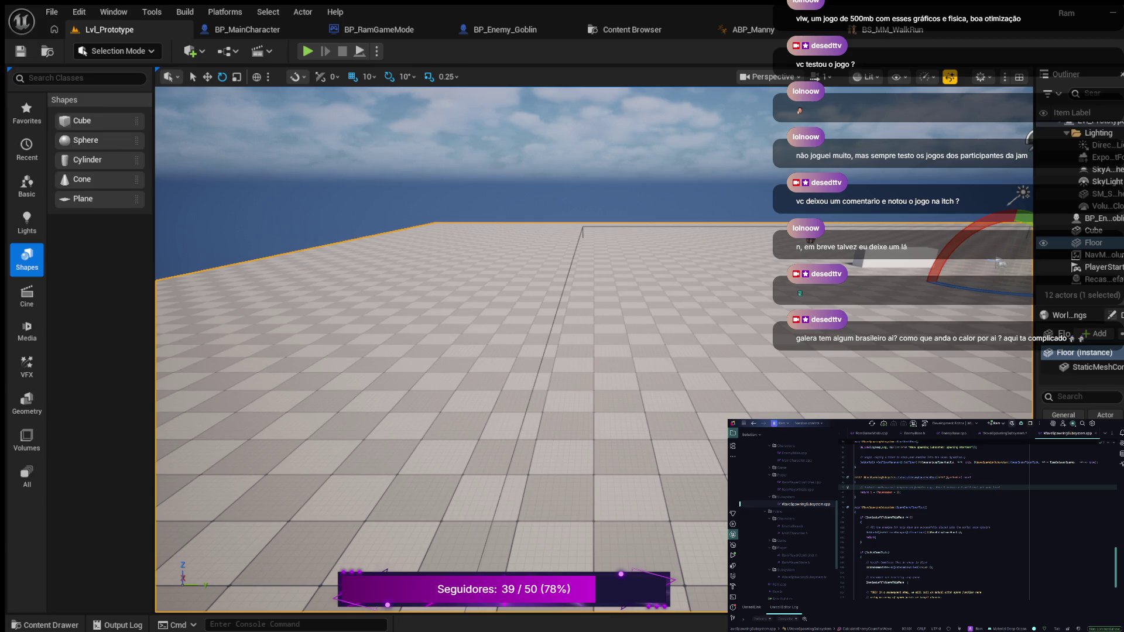
- Add a new line after the function's closing brace and accept the AI-suggested code line
{"action": "left_click", "coordinate": [863, 541]}
{"action": "key", "text": "Return"}
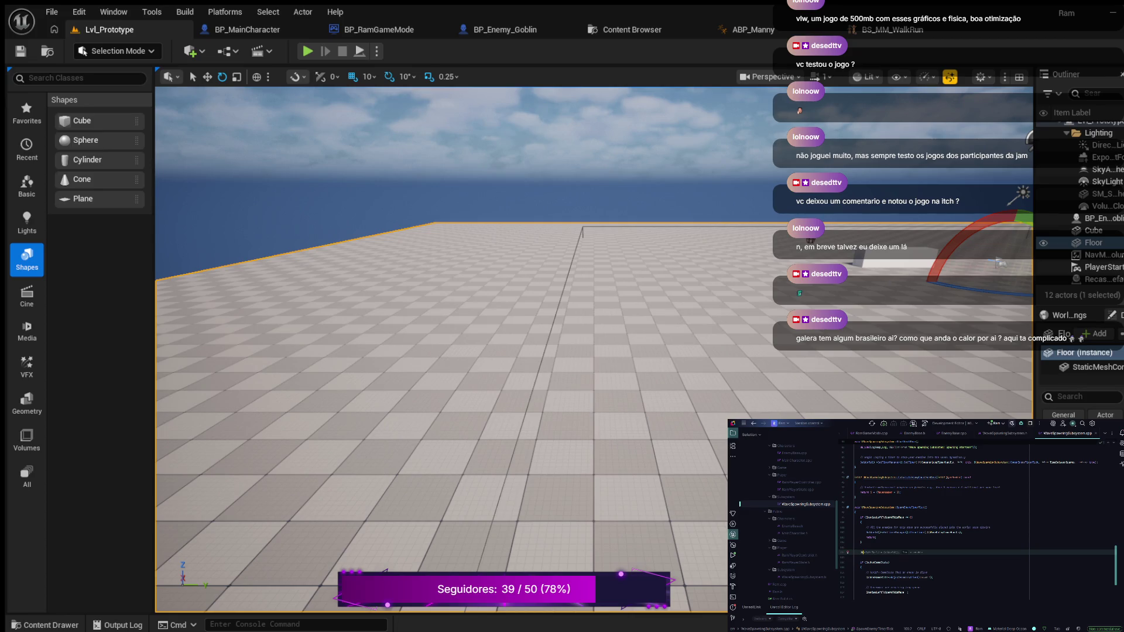
{"action": "key", "text": "Tab"}
{"action": "key", "text": "Return"}
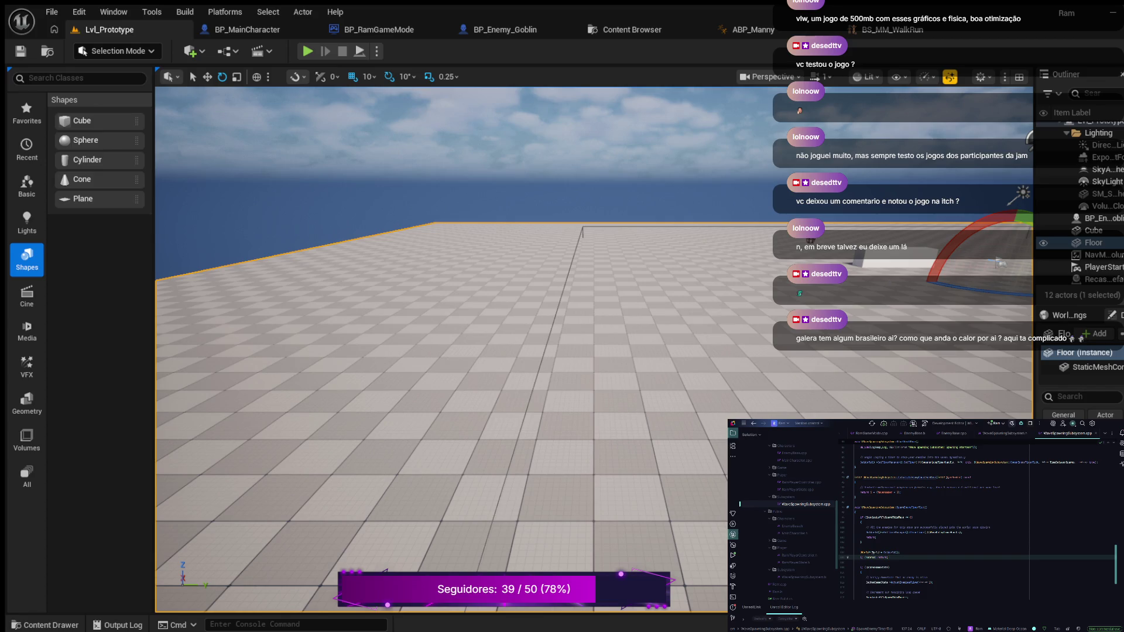
- Add blank lines in the spawning function and return to the end of the comment line
{"action": "key", "text": "Return"}
{"action": "key", "text": "Return"}
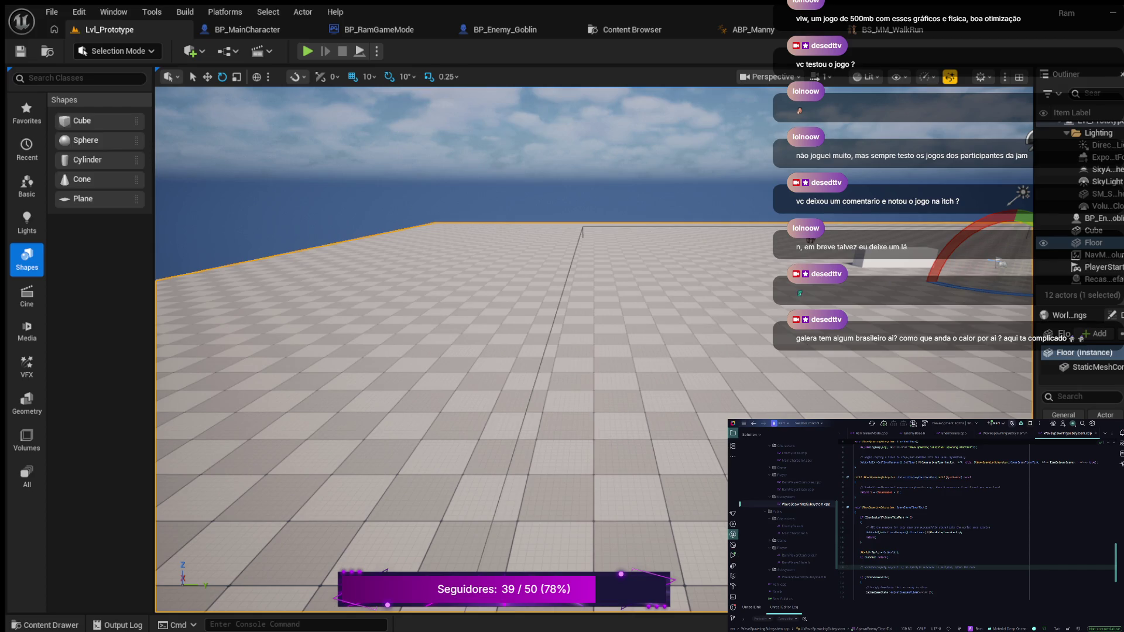
{"action": "left_click", "coordinate": [854, 562]}
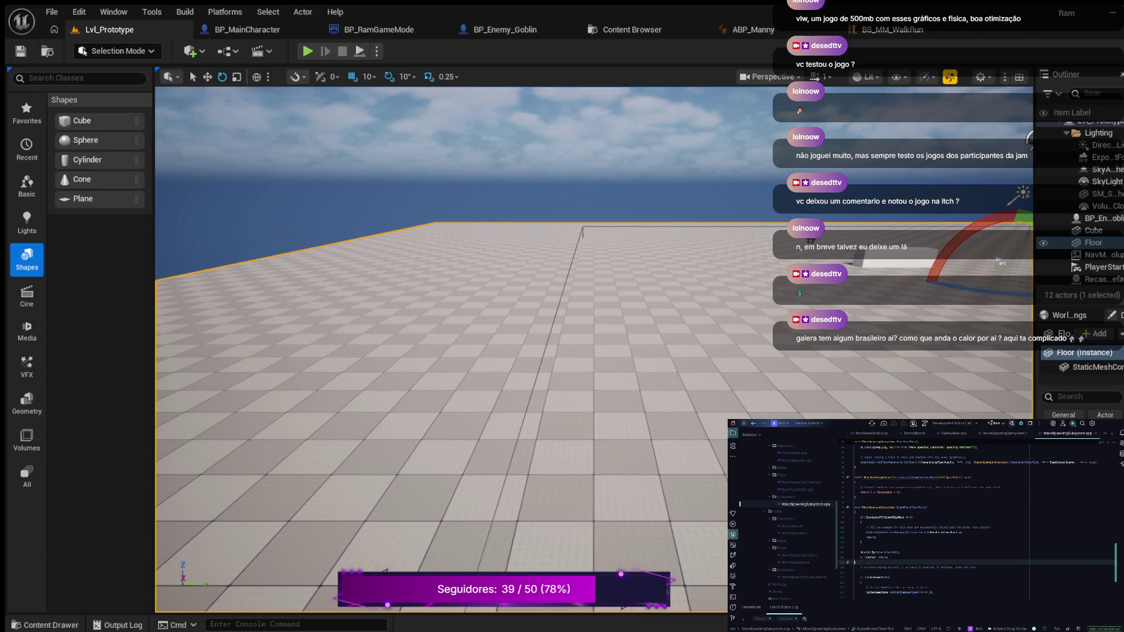
{"action": "left_click", "coordinate": [860, 522]}
{"action": "left_click", "coordinate": [976, 567]}
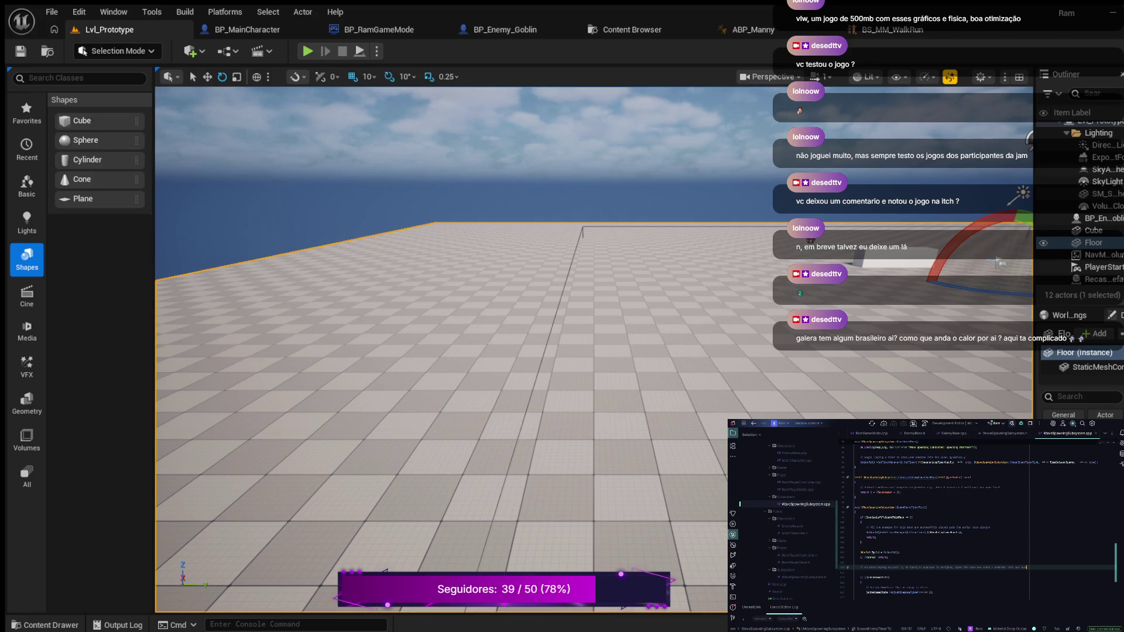
- Declare the TObjectPtr GameState and TSubclassOf lines under the comment, then leave an empty line
{"action": "key", "text": "Return"}
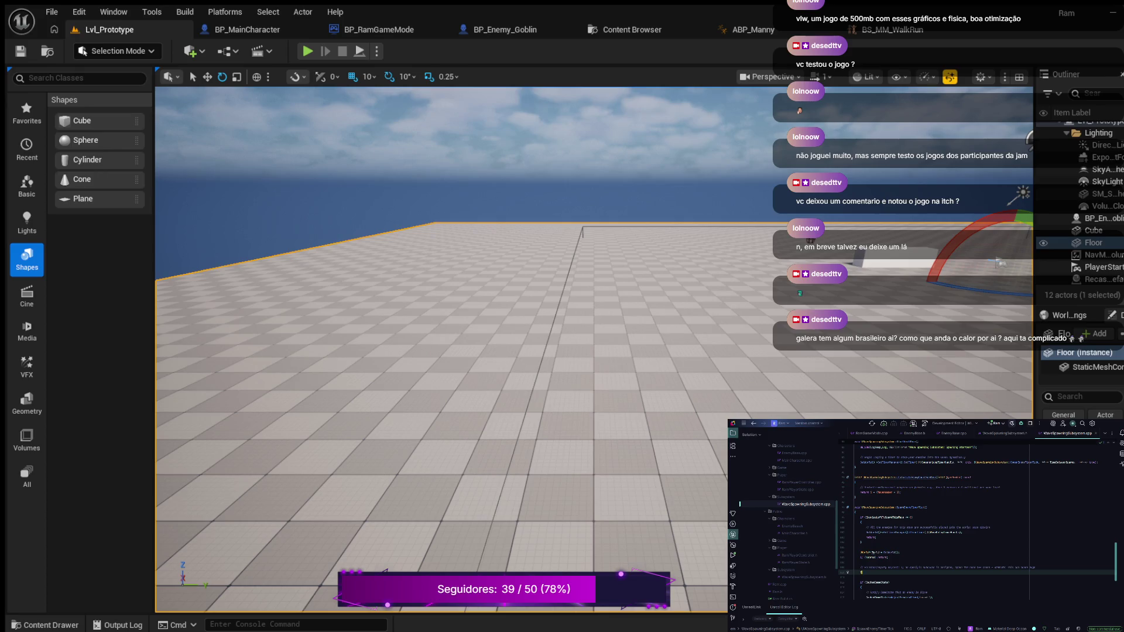
{"action": "type", "text": "bjectPtr<"}
{"action": "type", "text": "GameS"}
{"action": "type", "text": "t"}
{"action": "type", "text": "r"}
{"action": "type", "text": "a"}
{"action": "key", "text": "Tab"}
{"action": "key", "text": "Tab"}
{"action": "key", "text": "Return"}
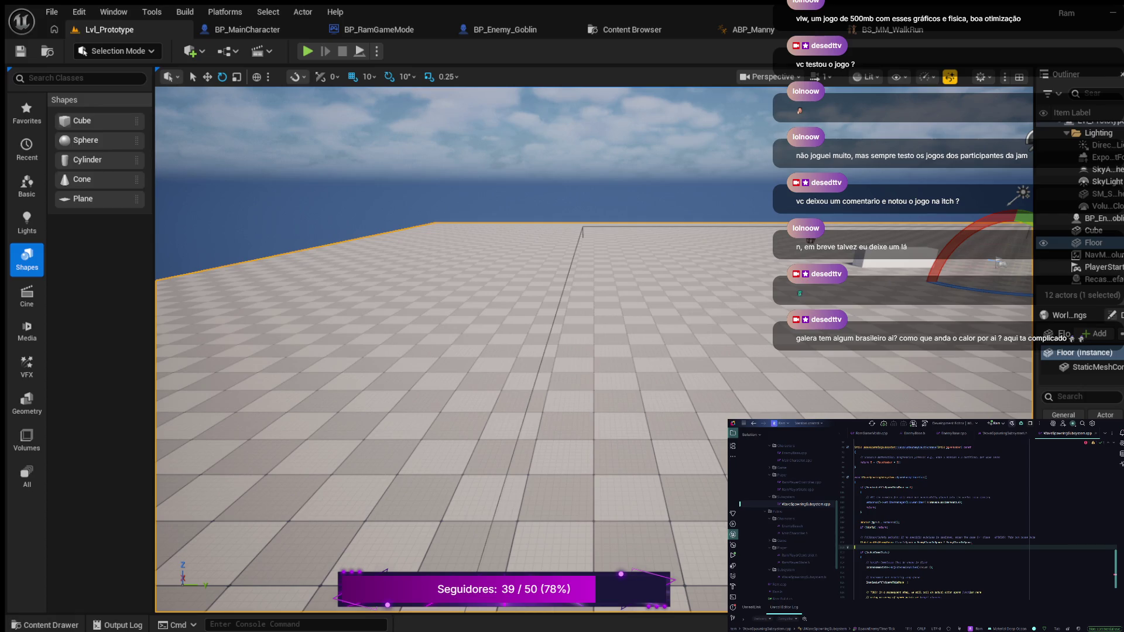
{"action": "key", "text": "ctrl+z"}
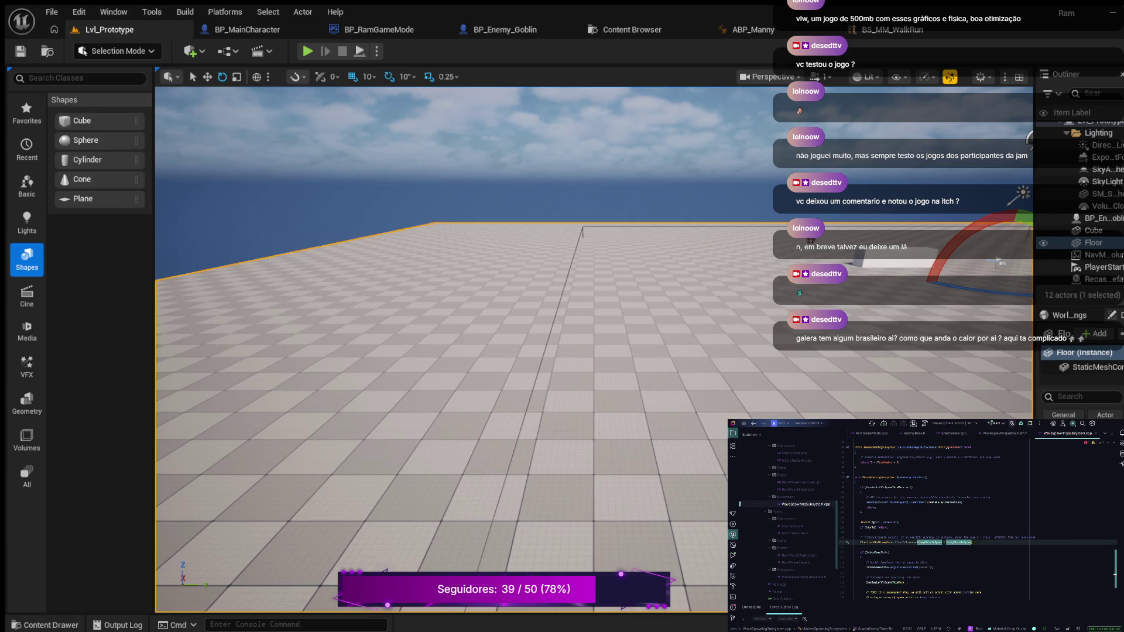
{"action": "key", "text": "End"}
{"action": "type", "text": "Location());"}
{"action": "key", "text": "Return"}
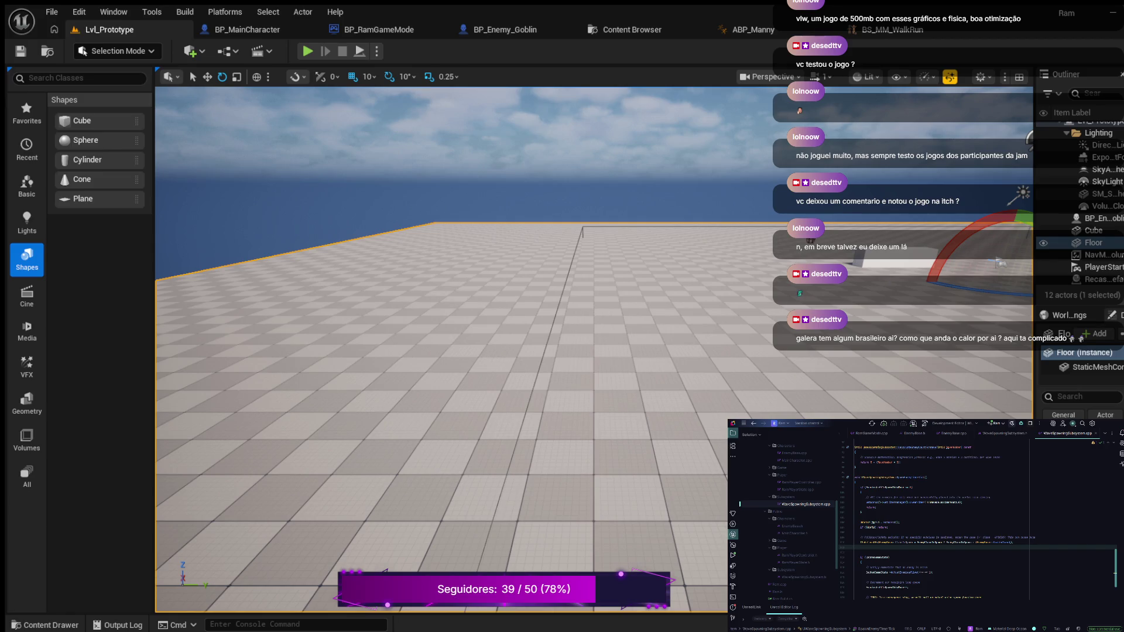
{"action": "scroll", "coordinate": [978, 521], "scroll_direction": "down", "scroll_amount": 2}
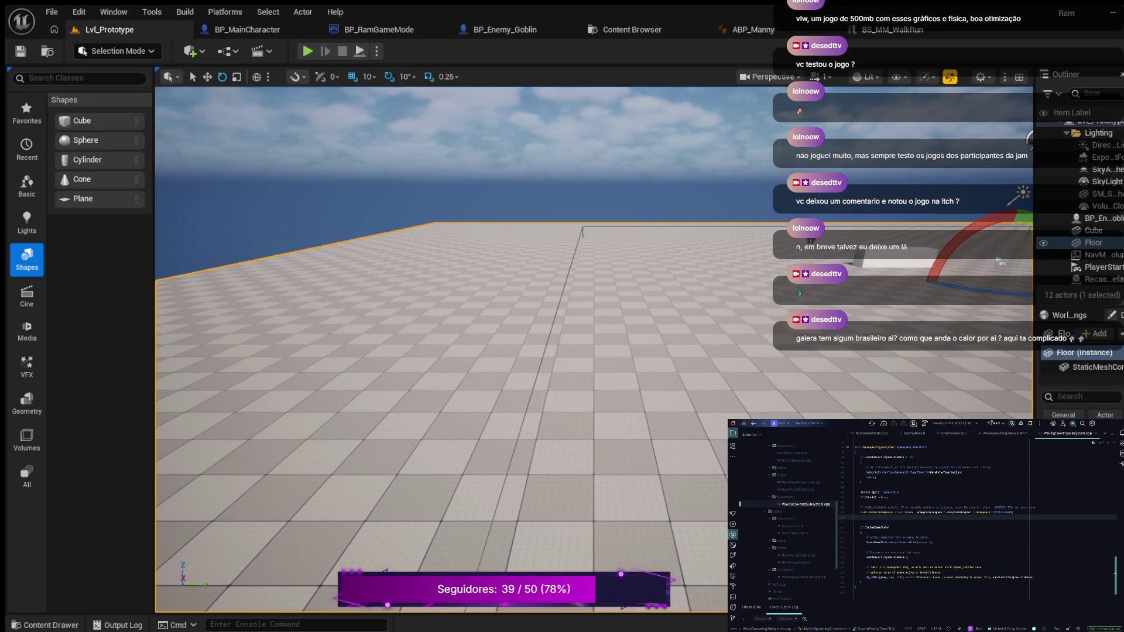
- Write comment lines outlining the upcoming spawn steps beneath the new declarations
{"action": "key", "text": "Return"}
{"action": "key", "text": "Return"}
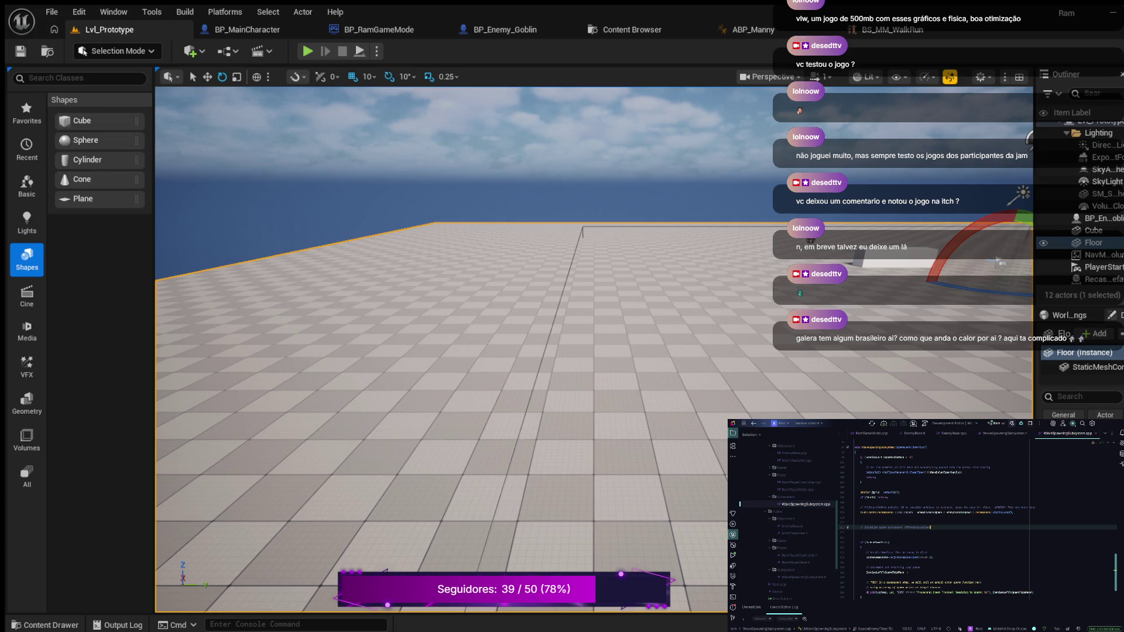
{"action": "key", "text": "Return"}
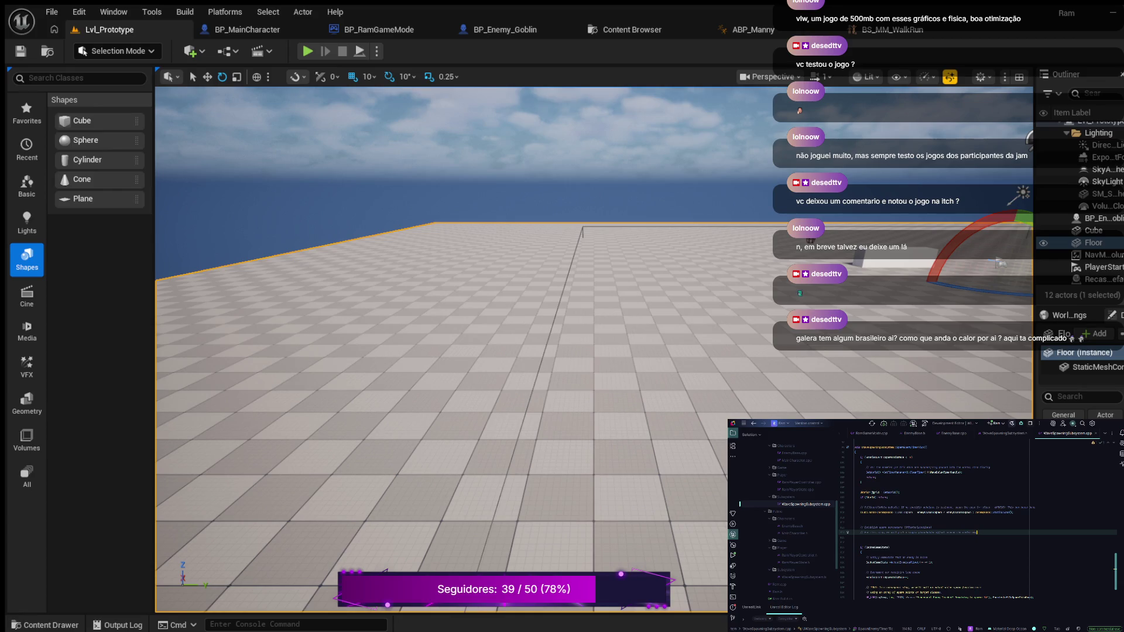
{"action": "key", "text": "Return"}
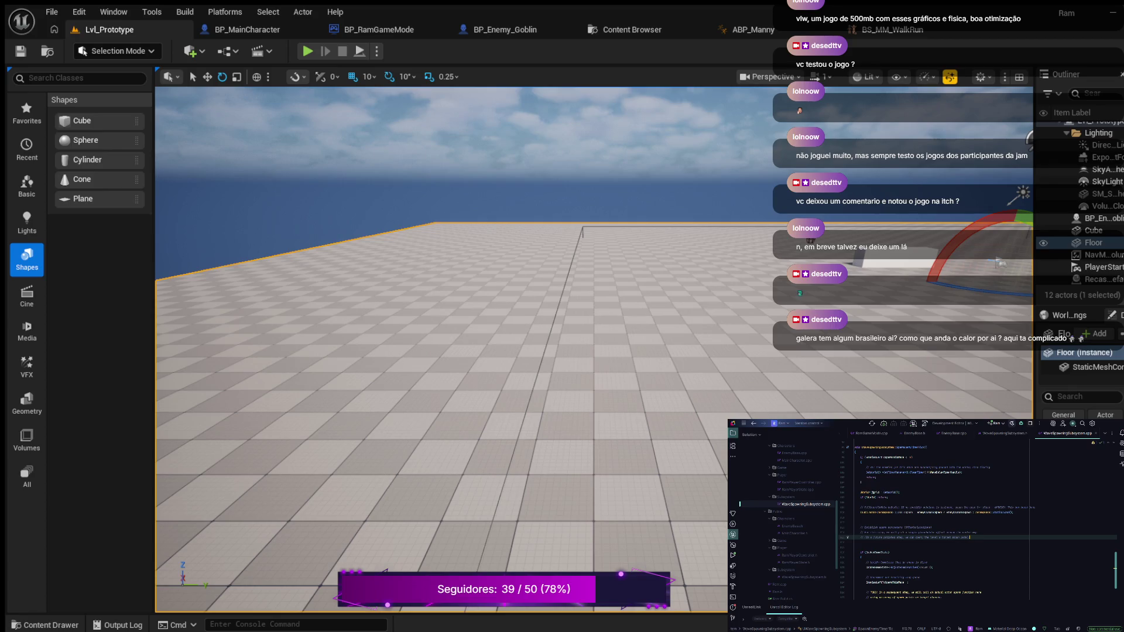
- Add the FRotator SpawnRotation line after the comments
{"action": "key", "text": "Return"}
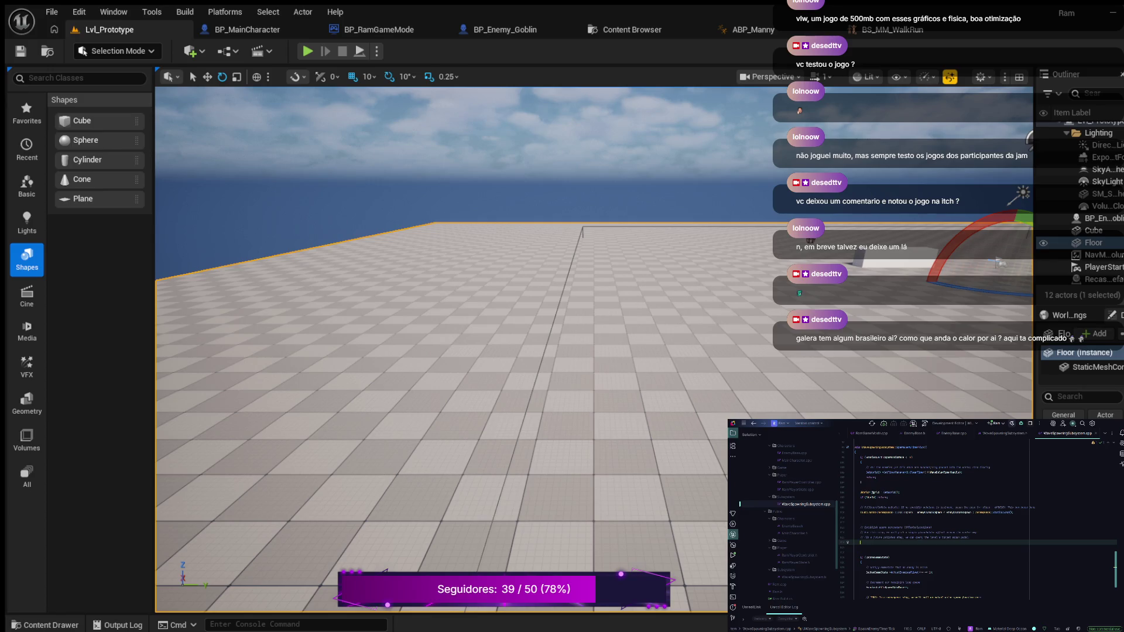
{"action": "key", "text": "Return"}
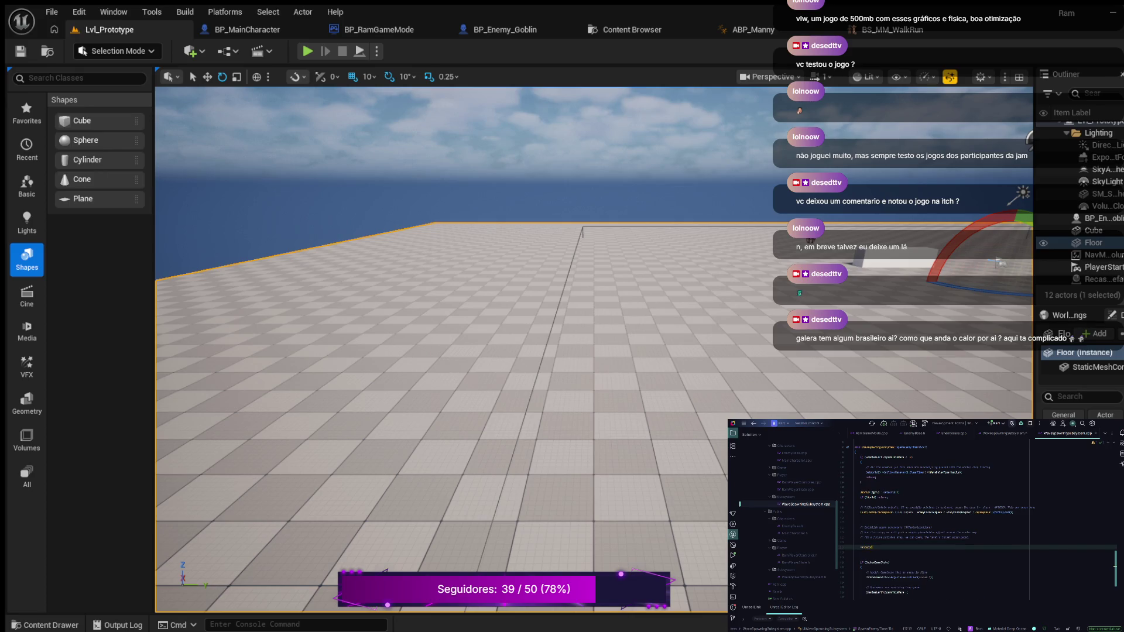
{"action": "type", "text": "*"}
{"action": "type", "text": "::"}
{"action": "type", "text": "Rotator"}
- Above it, begin FVector SpawnLocation using FMath::RandRange(-500, 500)
{"action": "key", "text": "Return"}
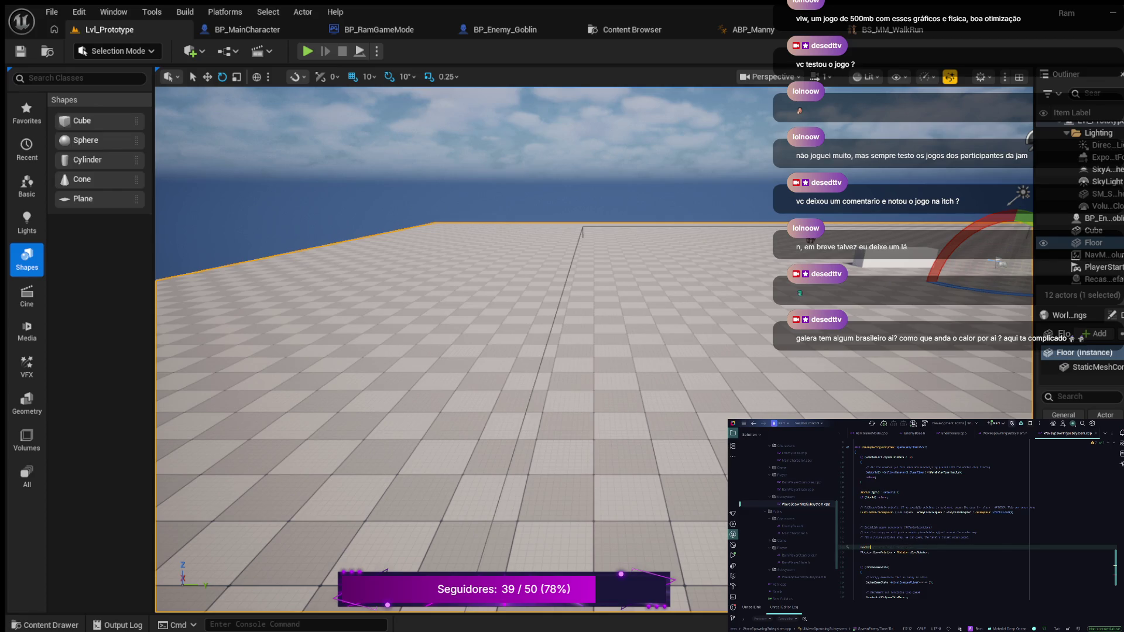
{"action": "type", "text": "spawnLocation"}
{"action": "type", "text": "to"}
{"action": "type", "text": "("}
{"action": "type", "text": "0,"}
{"action": "type", "text": "::Ran"}
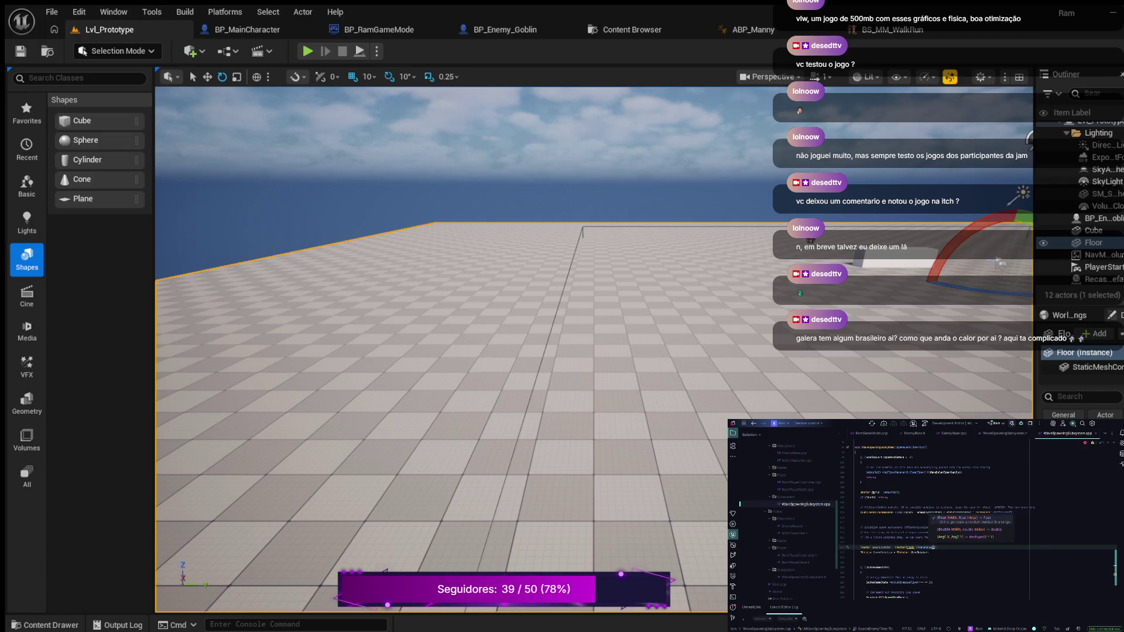
{"action": "type", "text": "-500, "}
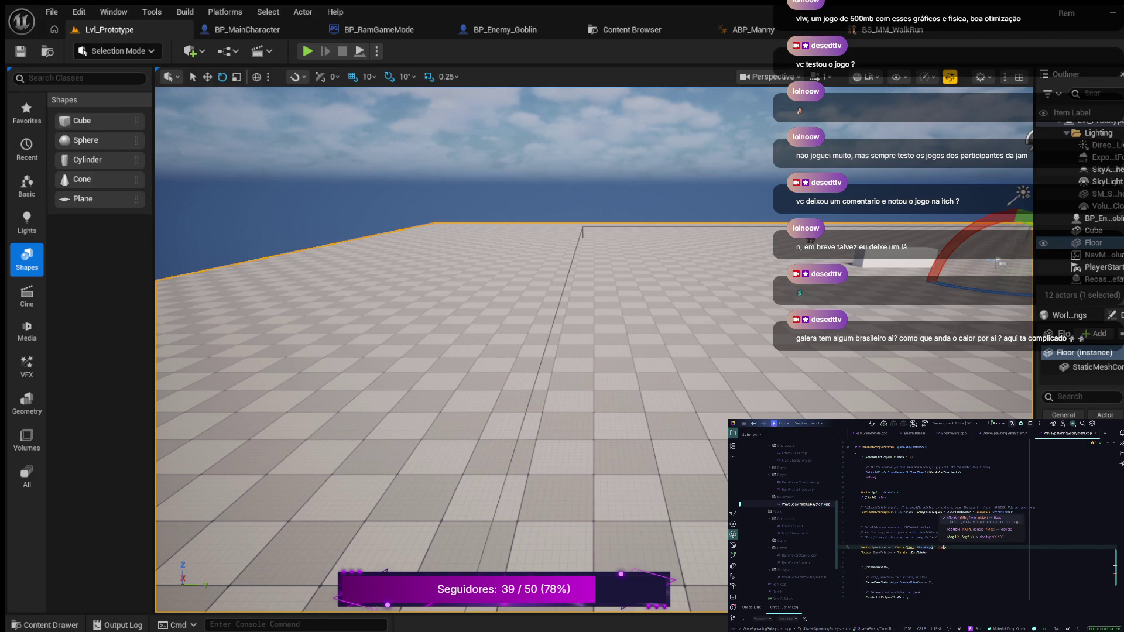
{"action": "type", "text": "50"}
{"action": "type", "text": "0.0"}
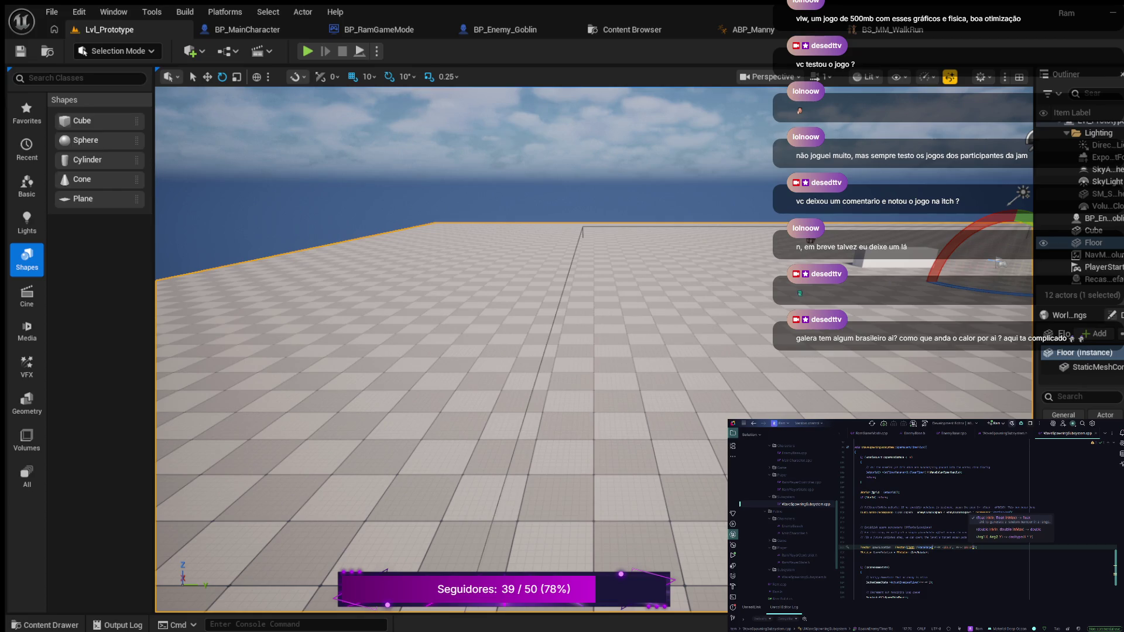
- Finish the SpawnLocation line with a second RandRange call
{"action": "key", "text": "Escape"}
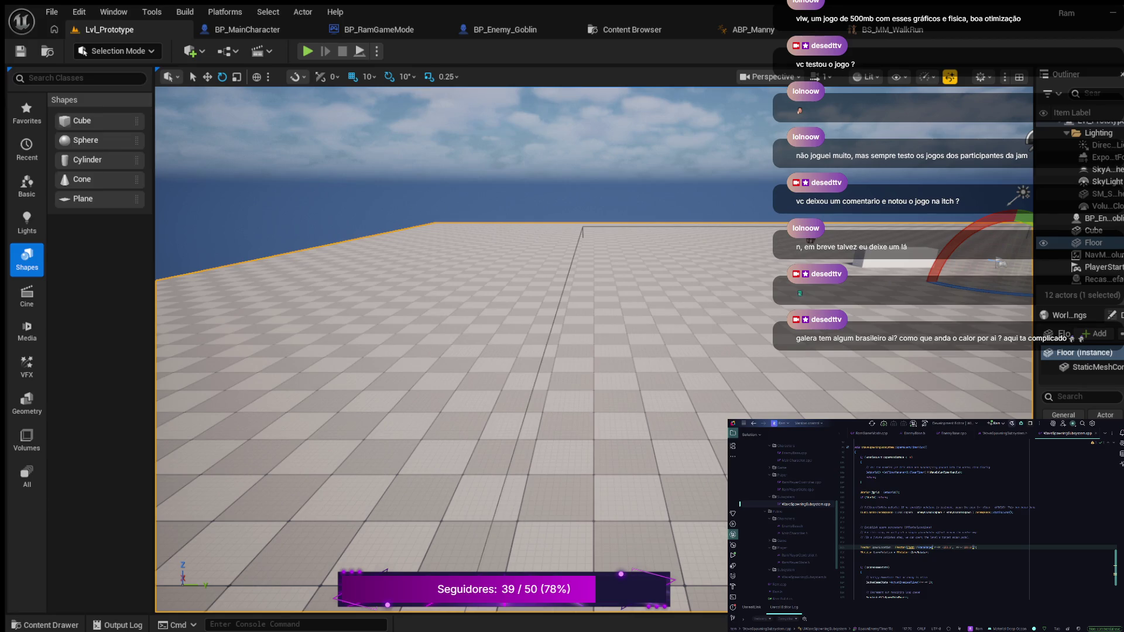
{"action": "type", "text": ")"}
{"action": "type", "text": ","}
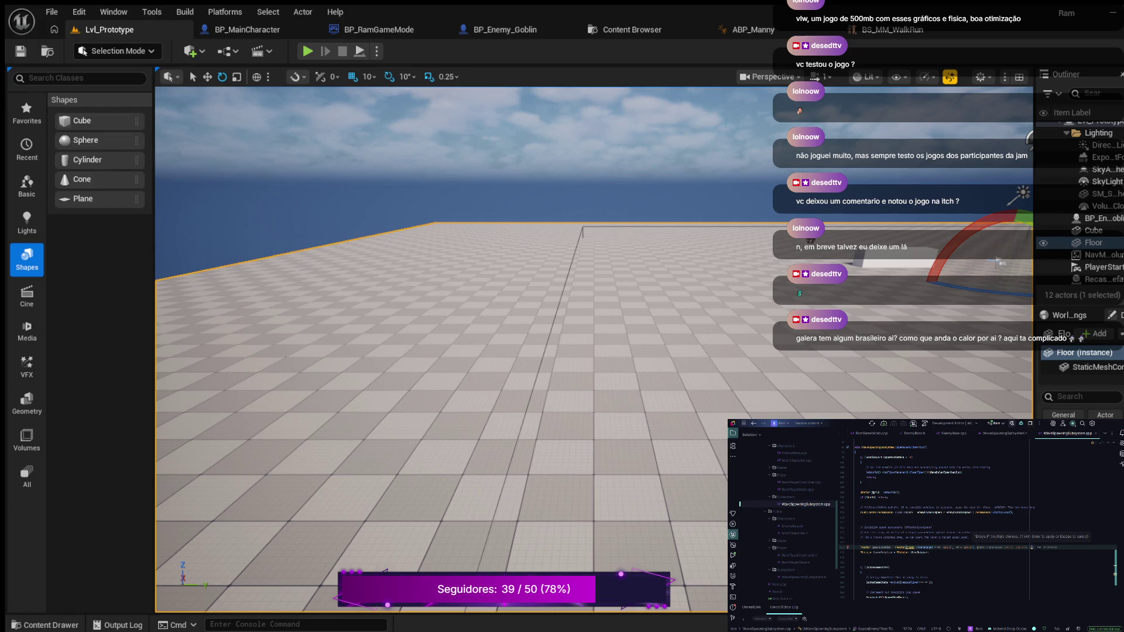
{"action": "key", "text": "Tab"}
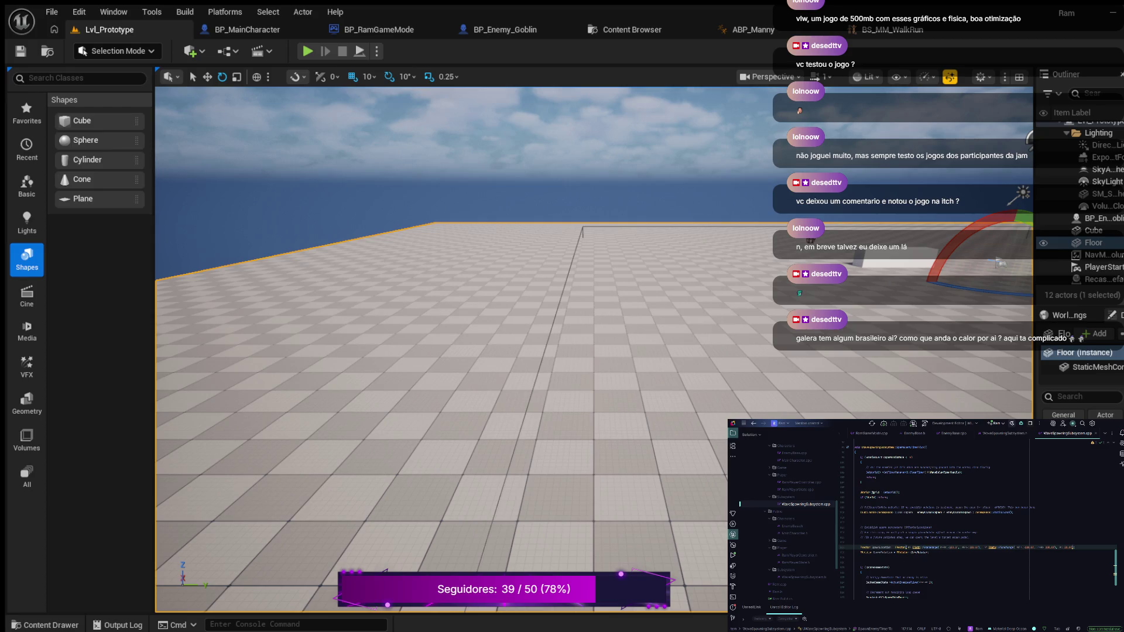
- Add the rotator and FActorSpawnParameters SpawnParams declarations below SpawnLocation
{"action": "scroll", "coordinate": [977, 519], "scroll_direction": "down", "scroll_amount": 1}
{"action": "left_click", "coordinate": [860, 542]}
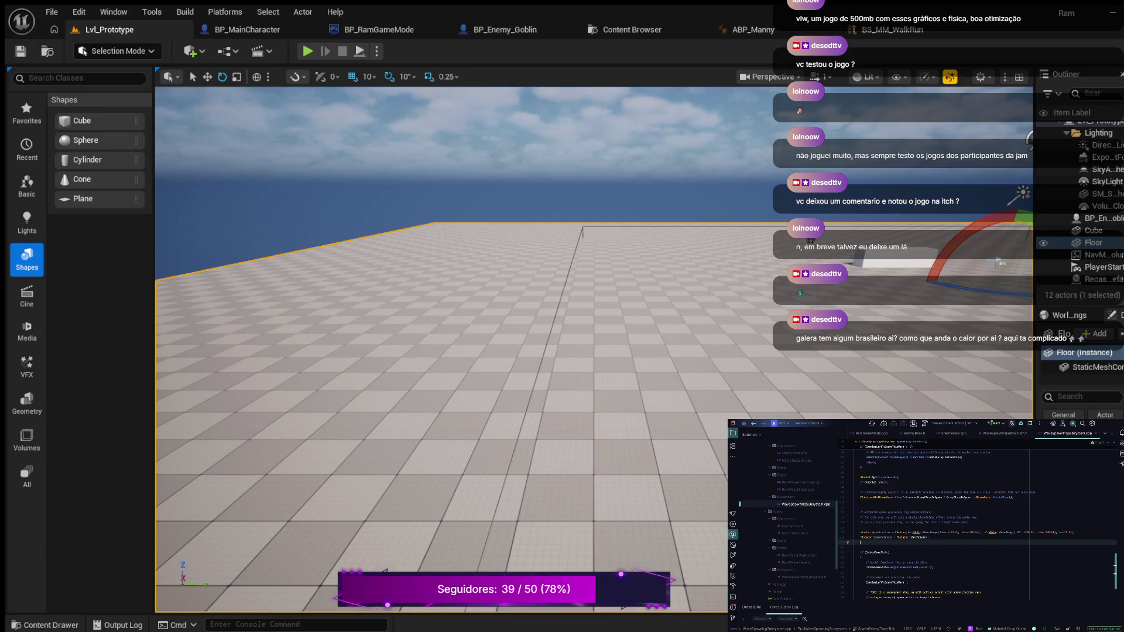
{"action": "key", "text": "Return"}
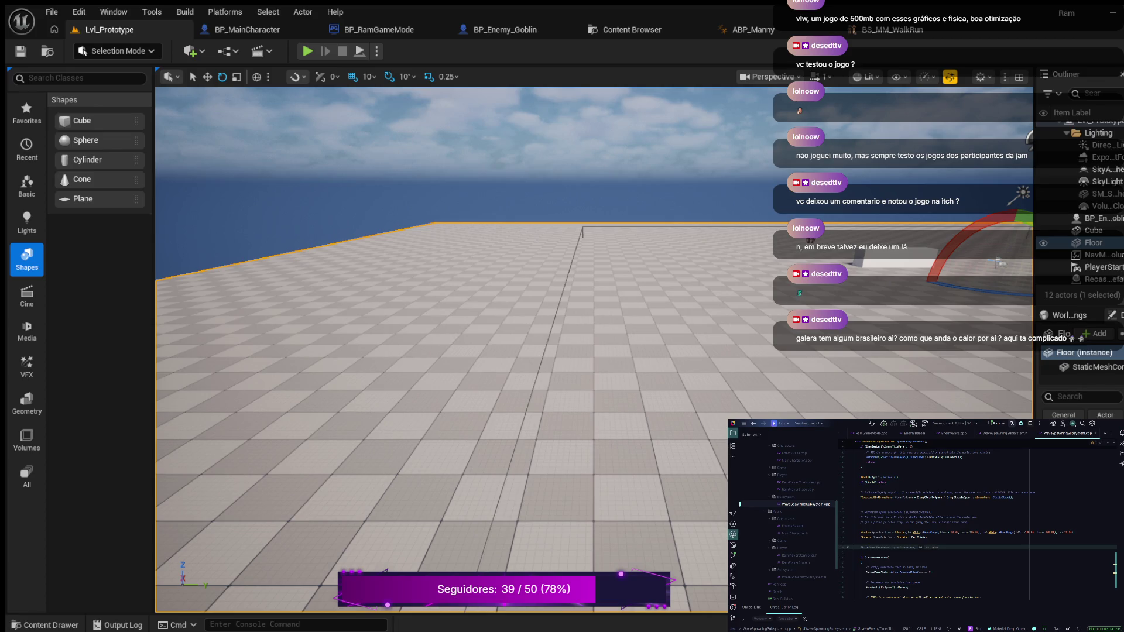
{"action": "key", "text": "Tab"}
{"action": "key", "text": "Left"}
{"action": "key", "text": "Left"}
{"action": "key", "text": "Right"}
{"action": "key", "text": "Return"}
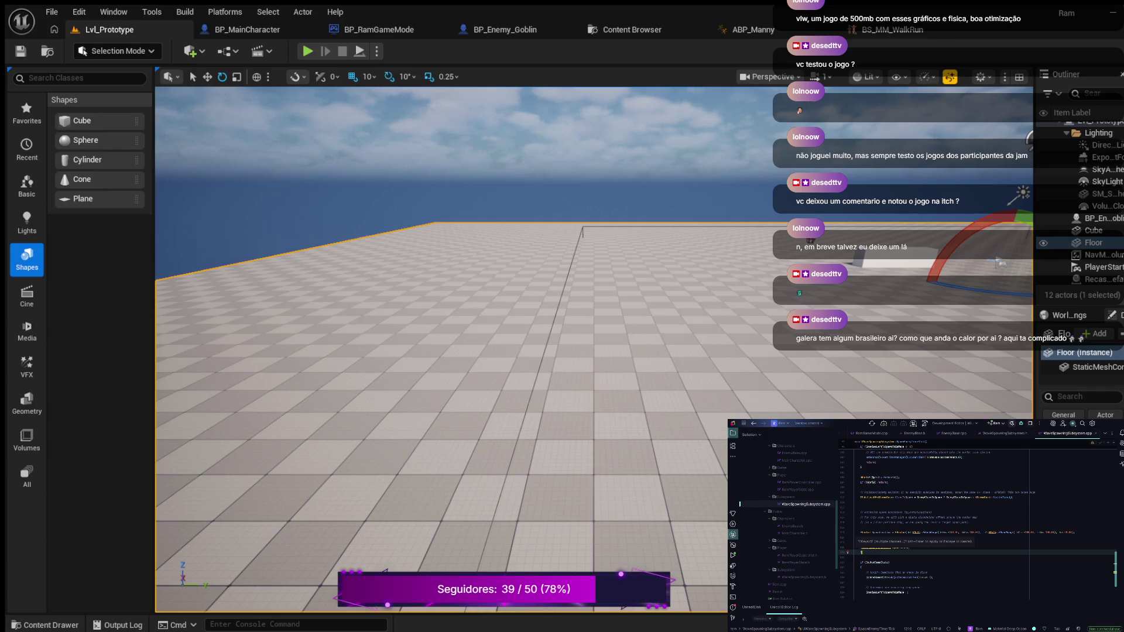
{"action": "key", "text": "alt+Return"}
{"action": "key", "text": "Return"}
- Set SpawnParams' collision handling override to an ESpawnActorCollisionHandlingMethod value
{"action": "type", "text": "."}
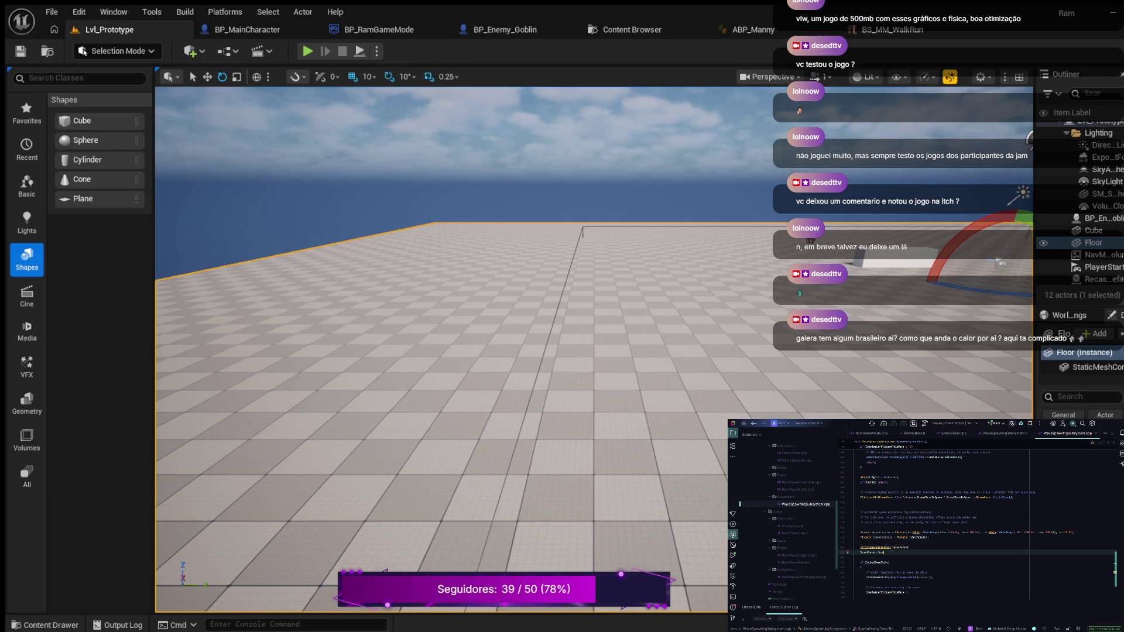
{"action": "key", "text": "Return"}
{"action": "type", "text": "ES"}
{"action": "key", "text": "BackSpace"}
{"action": "key", "text": "BackSpace"}
{"action": "key", "text": "Tab"}
{"action": "scroll", "coordinate": [977, 525], "scroll_direction": "down", "scroll_amount": 1}
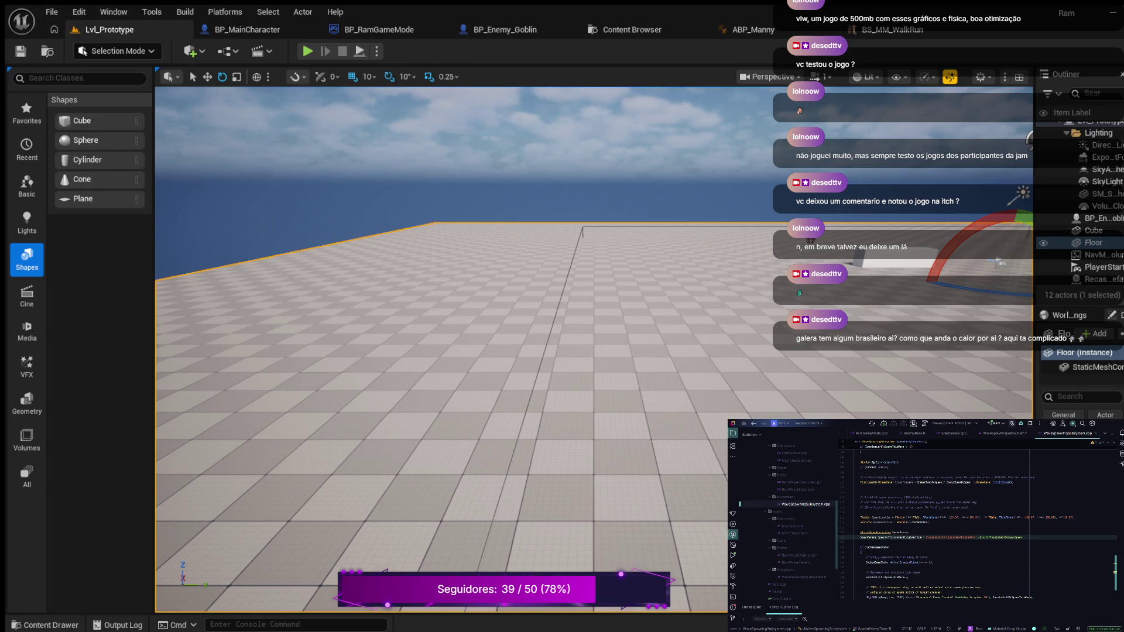
- Start an AEnemyBase* SpawnedEnemy declaration assigned from a ->SpawnActor call below the comment
{"action": "double_click", "coordinate": [950, 536]}
{"action": "key", "text": "Return"}
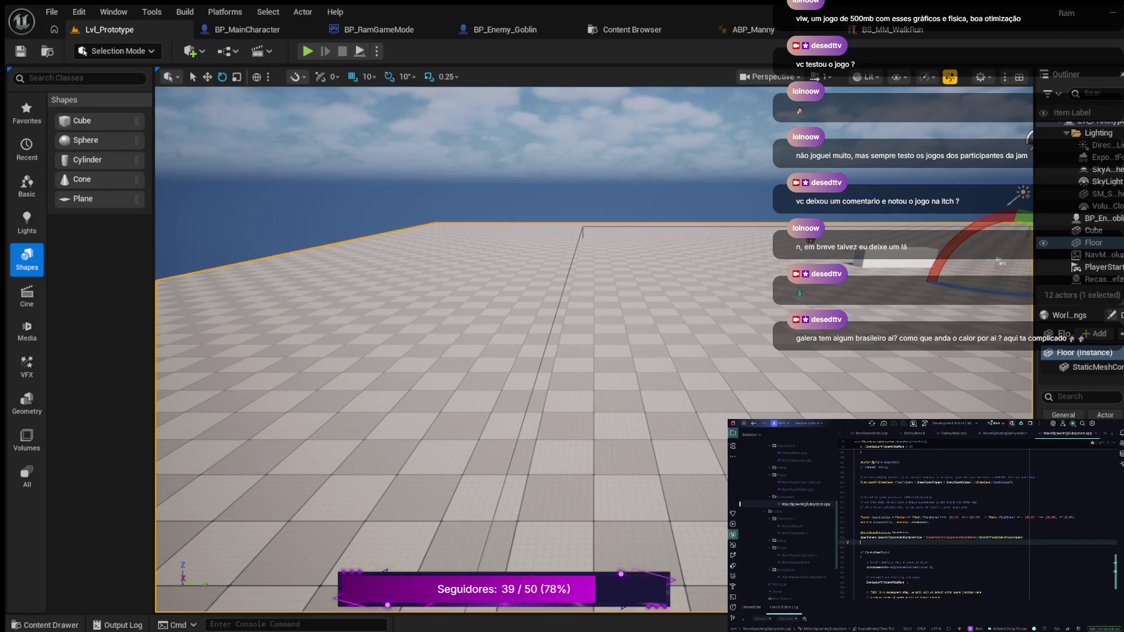
{"action": "key", "text": "Return"}
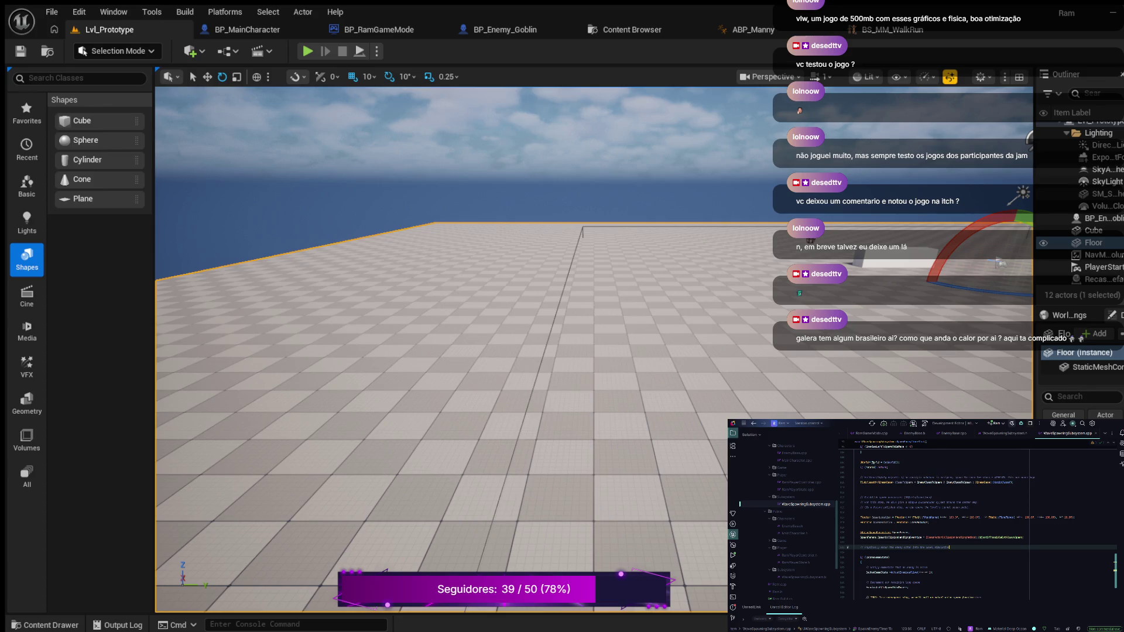
{"action": "key", "text": "Return"}
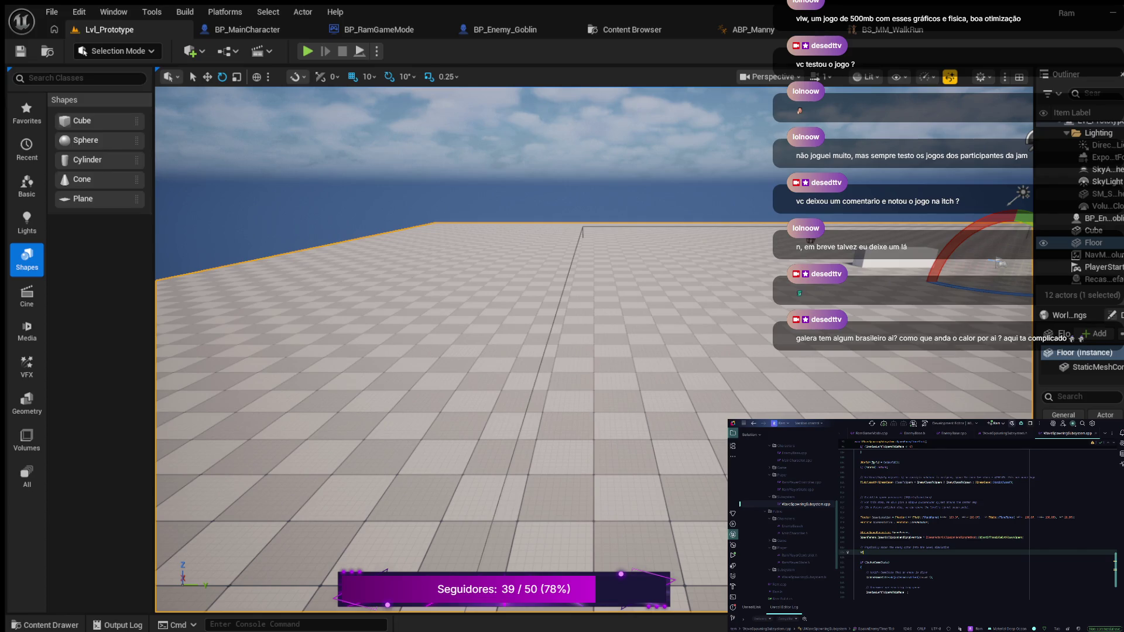
{"action": "type", "text": "AEnemyBase*"}
{"action": "type", "text": "= "}
{"action": "type", "text": "-"}
{"action": "type", "text": ">SpawnAc"}
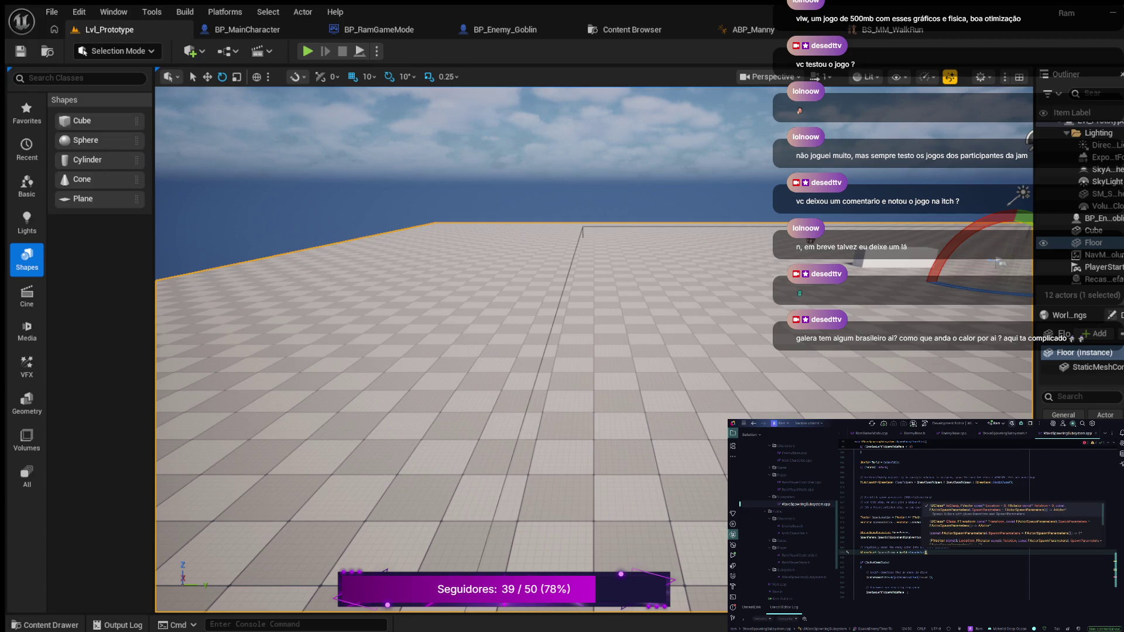
- Complete SpawnActor with the enemy class template argument and suggested arguments ending in SpawnParams
{"action": "key", "text": "BackSpace"}
{"action": "key", "text": "BackSpace"}
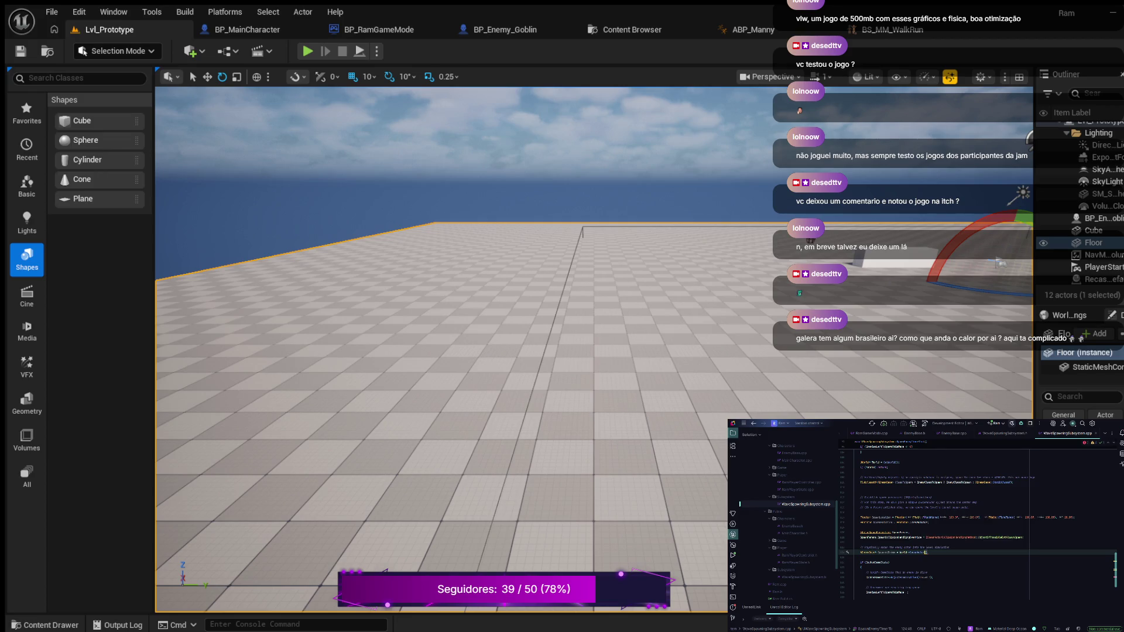
{"action": "key", "text": "BackSpace"}
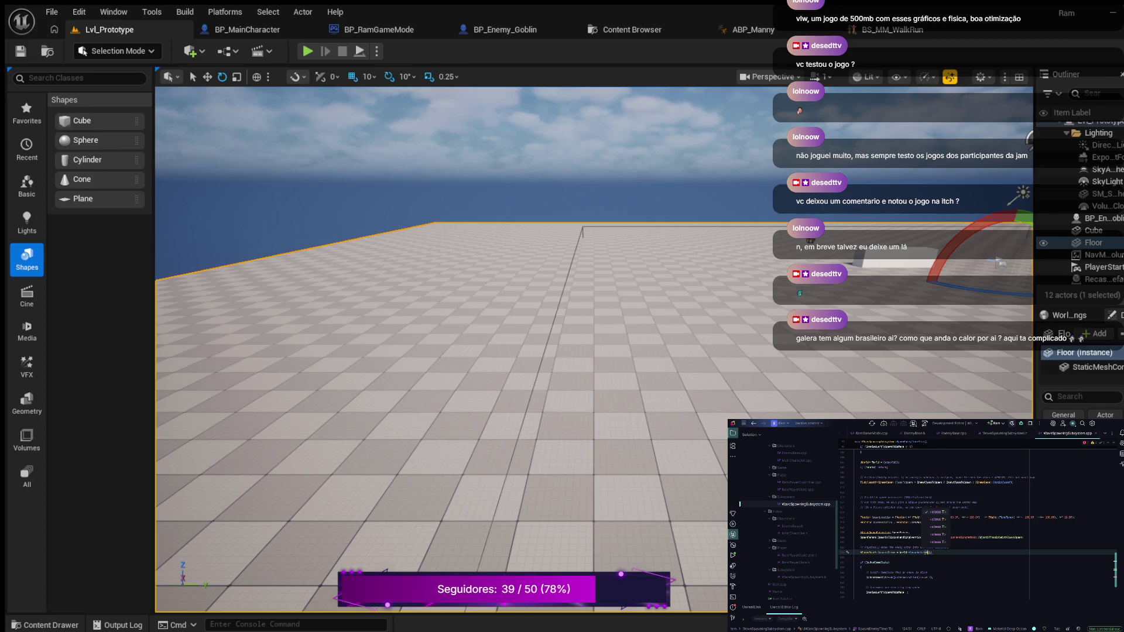
{"action": "key", "text": "Return"}
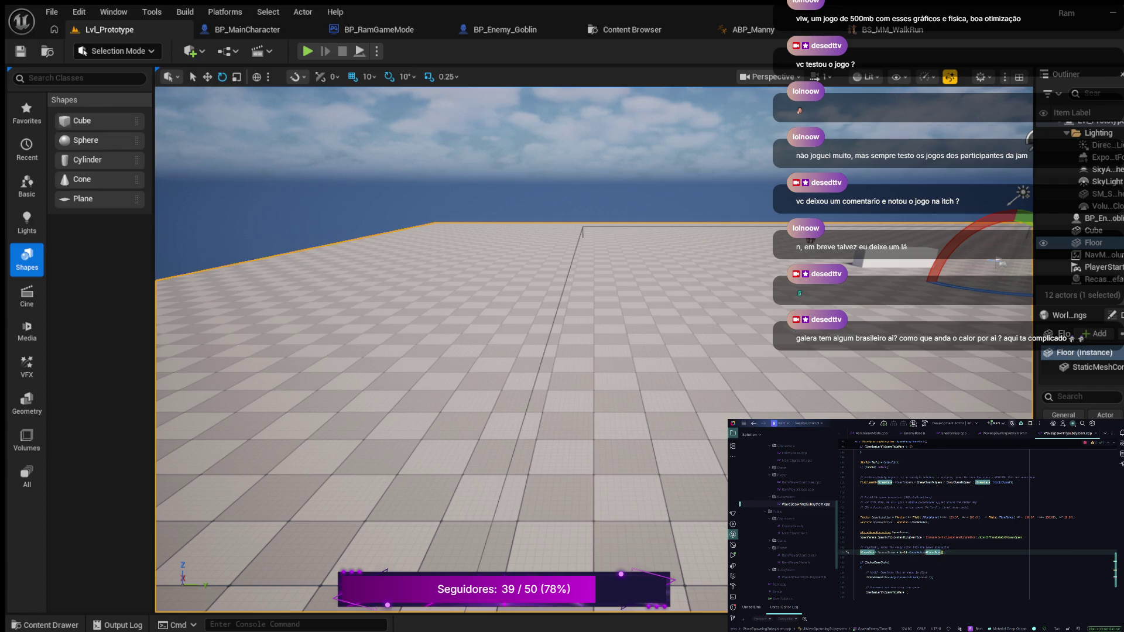
{"action": "type", "text": "("}
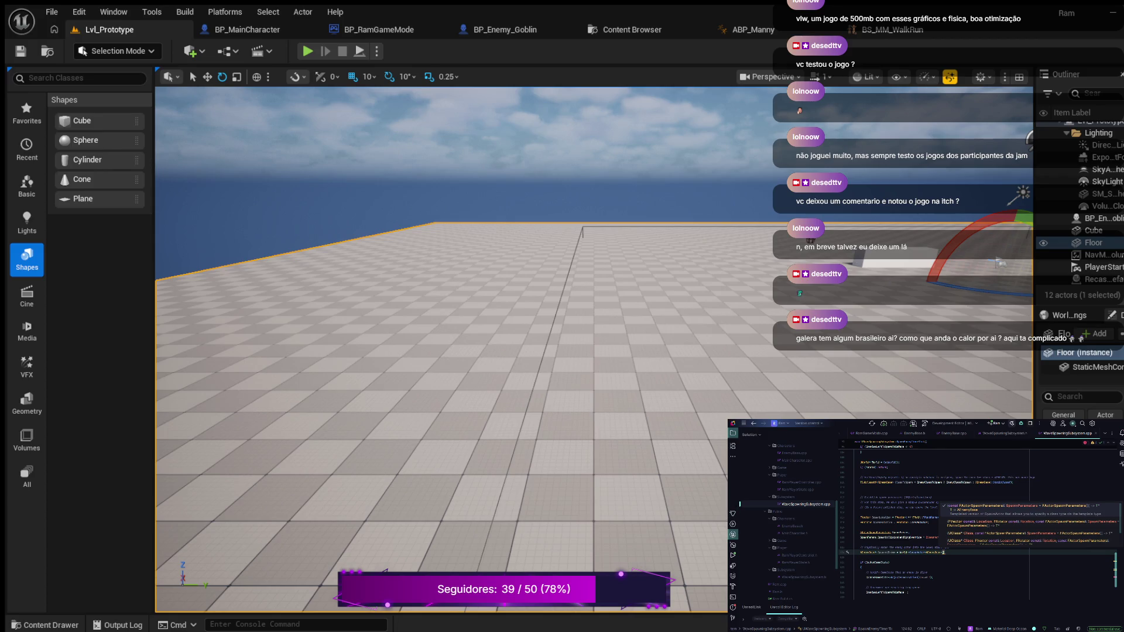
{"action": "key", "text": "Escape"}
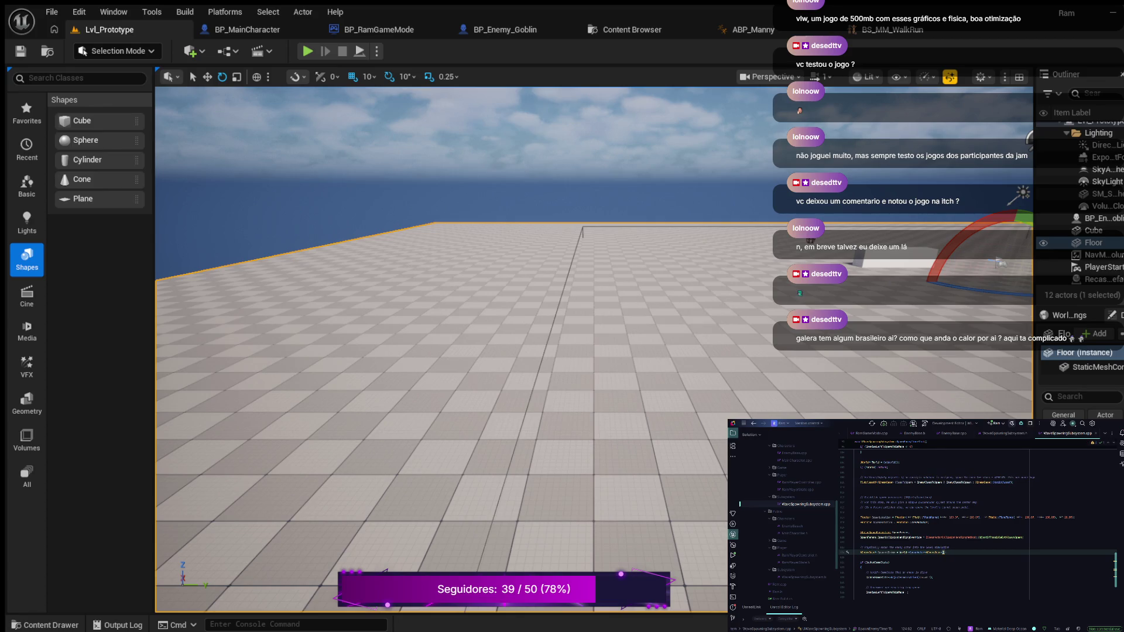
{"action": "type", "text": ","}
{"action": "key", "text": "Tab"}
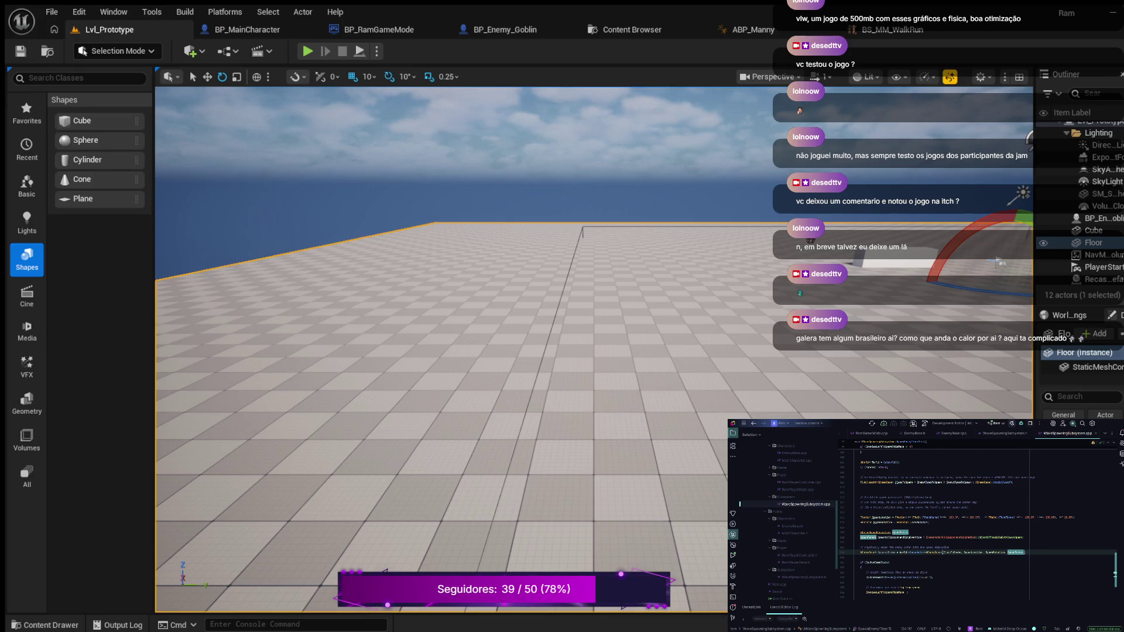
- Add a !SpawnedEnemy check to the if (CachedGameState) condition
{"action": "scroll", "coordinate": [977, 521], "scroll_direction": "down", "scroll_amount": 1}
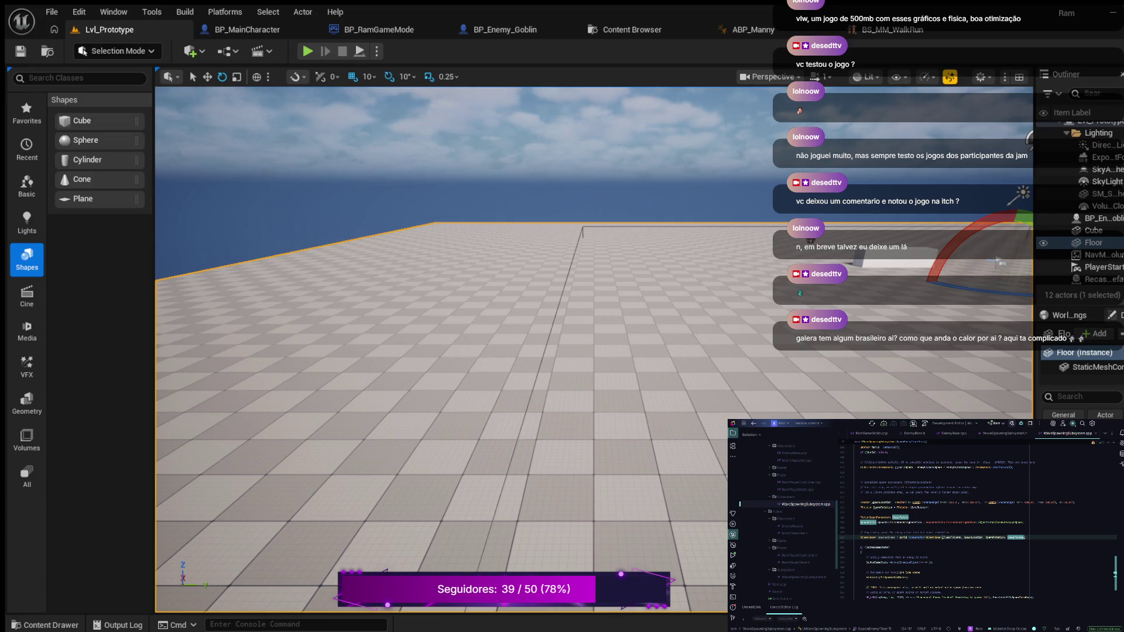
{"action": "left_click", "coordinate": [872, 547]}
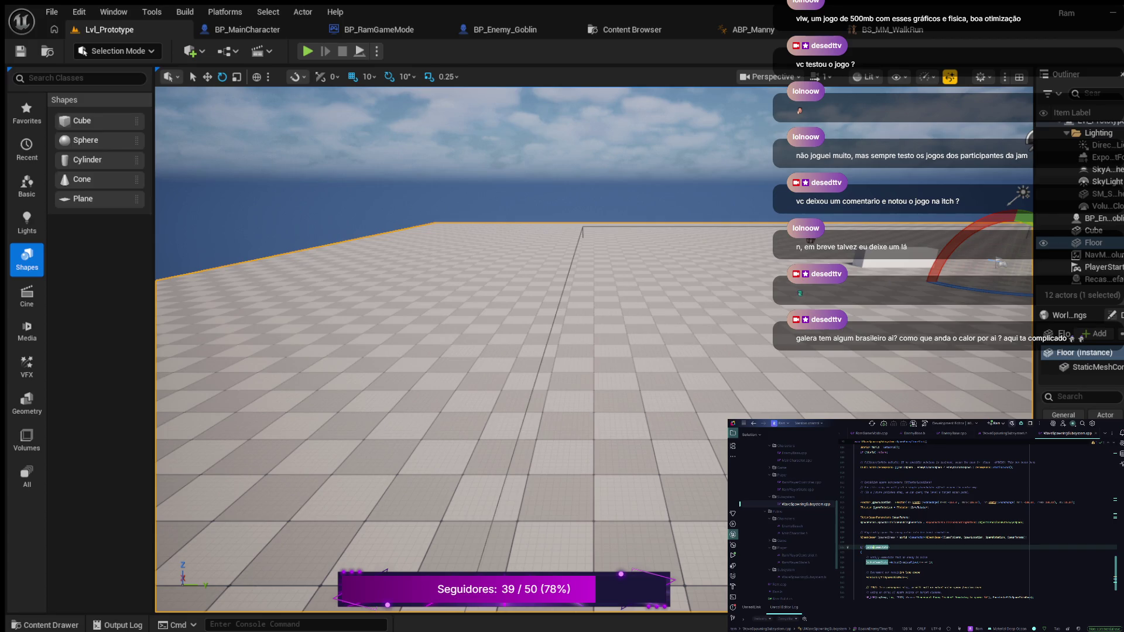
{"action": "left_click", "coordinate": [865, 547]}
{"action": "type", "text": "!"}
{"action": "type", "text": "SpawnedEnemy"}
{"action": "scroll", "coordinate": [978, 521], "scroll_direction": "down", "scroll_amount": 2}
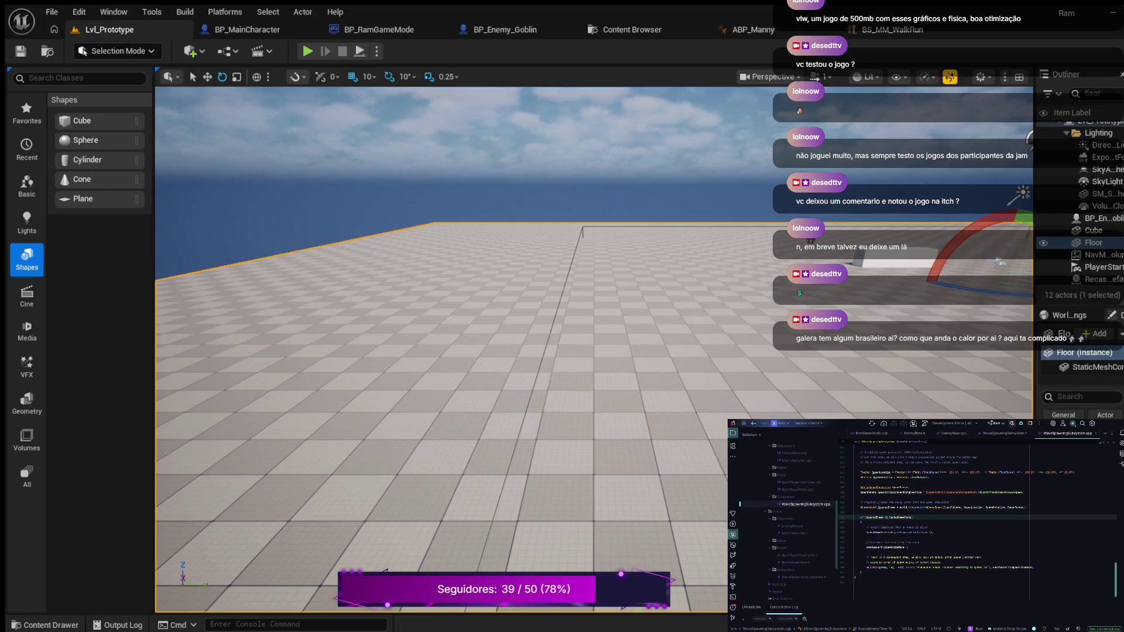
- Rewrite the UE_LOG message to show wave number and enemy to spawn, using SpawnedEnemy->GetName()
{"action": "left_click", "coordinate": [926, 567]}
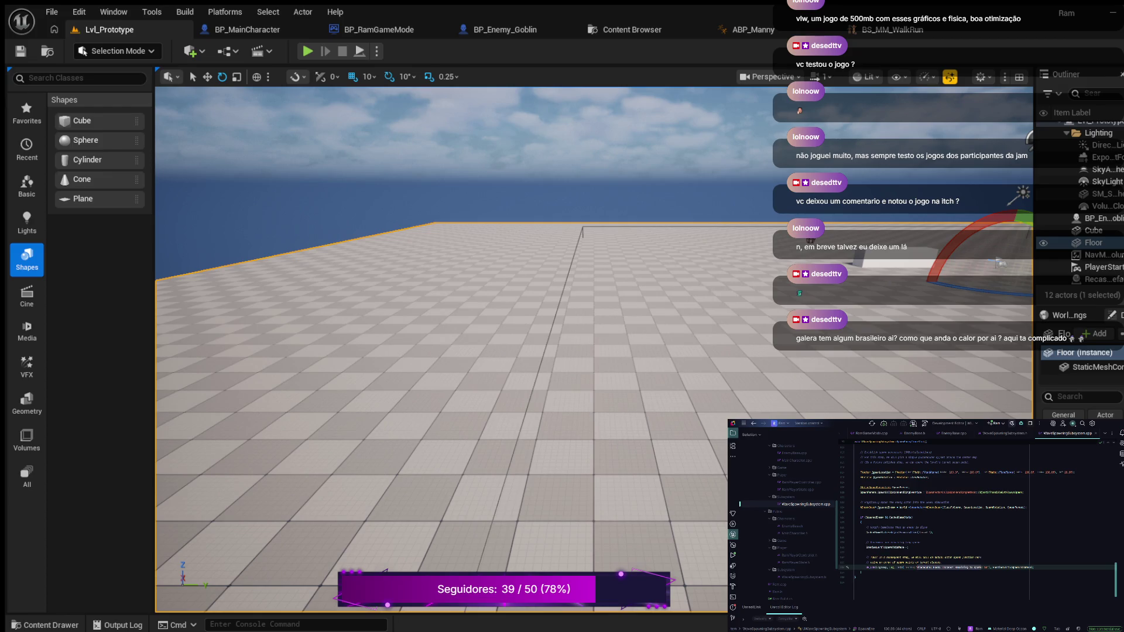
{"action": "type", "text": "Wa"}
{"action": "type", "text": "number"}
{"action": "type", "text": ": %d"}
{"action": "type", "text": ", %d"}
{"action": "type", "text": "%d\"), "}
{"action": "type", "text": "Enemy "}
{"action": "type", "text": "to spaw"}
{"action": "type", "text": "))"}
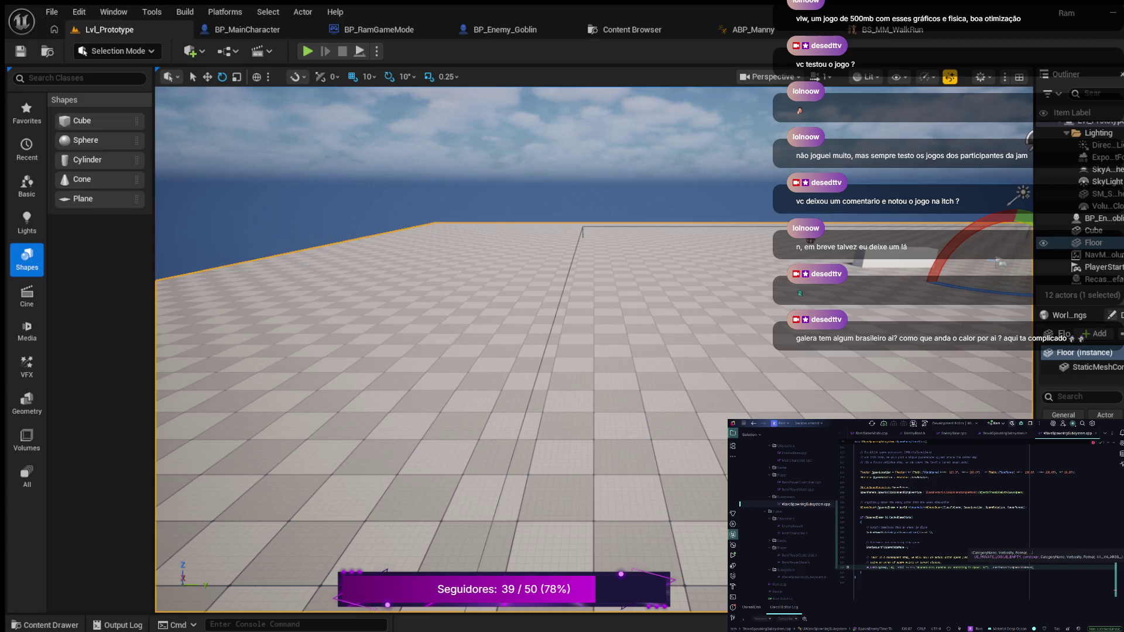
{"action": "type", "text": ";"}
{"action": "left_click", "coordinate": [1005, 568]}
{"action": "type", "text": "->G"}
{"action": "type", "text": "etName()"}
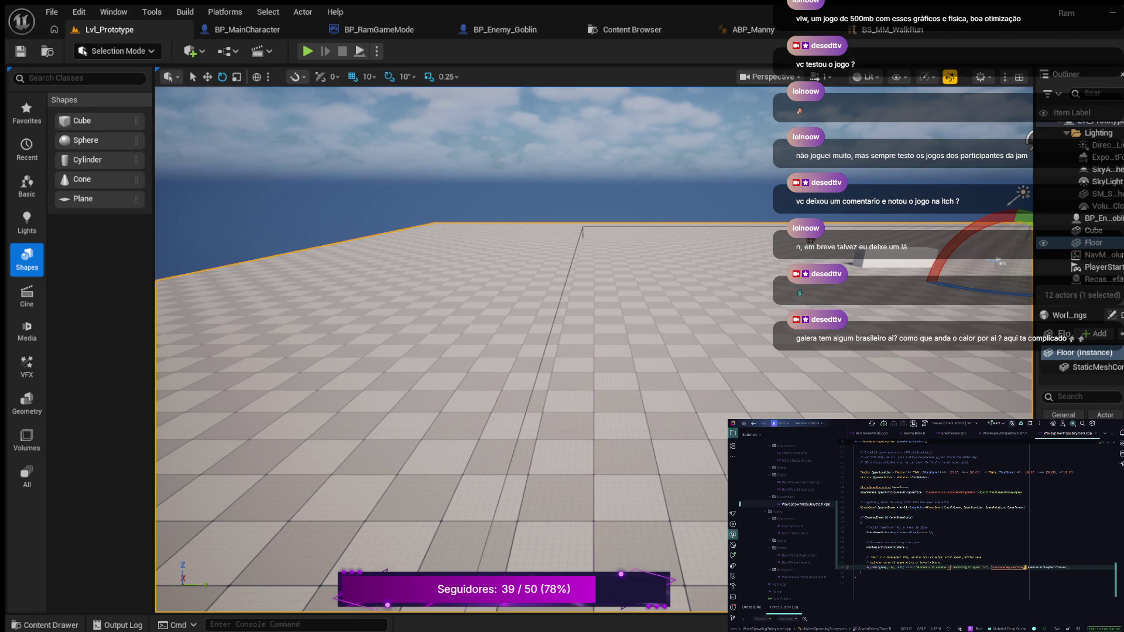
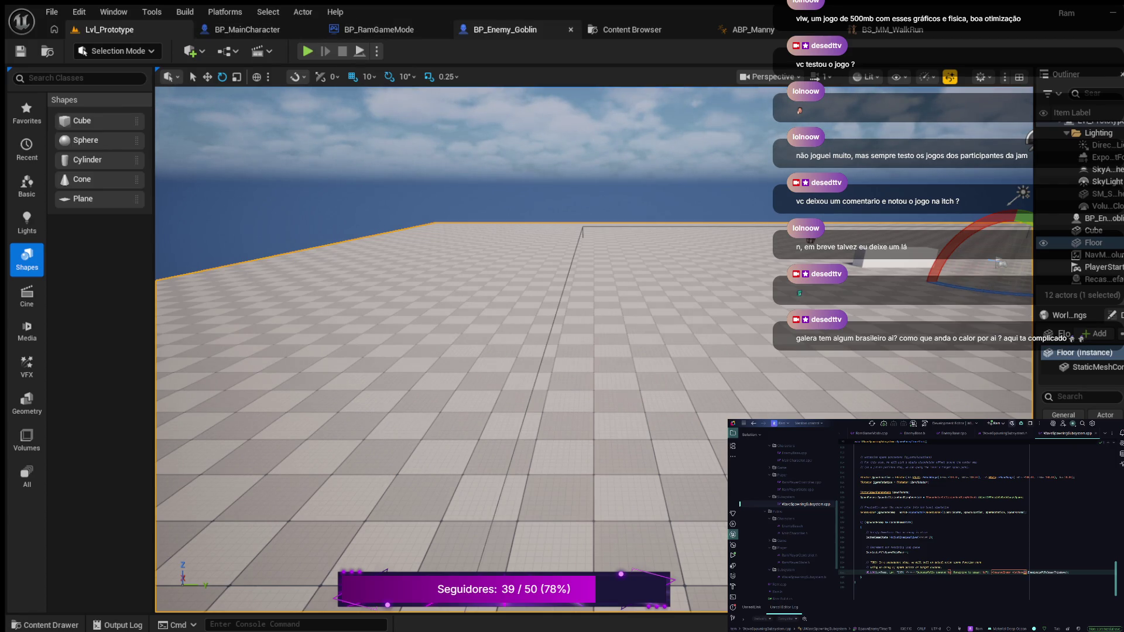
- Bring up the BP_Enemy_Goblin blueprint with the Content Drawer showing the Mannequins/Animations folder
{"action": "left_click", "coordinate": [505, 29]}
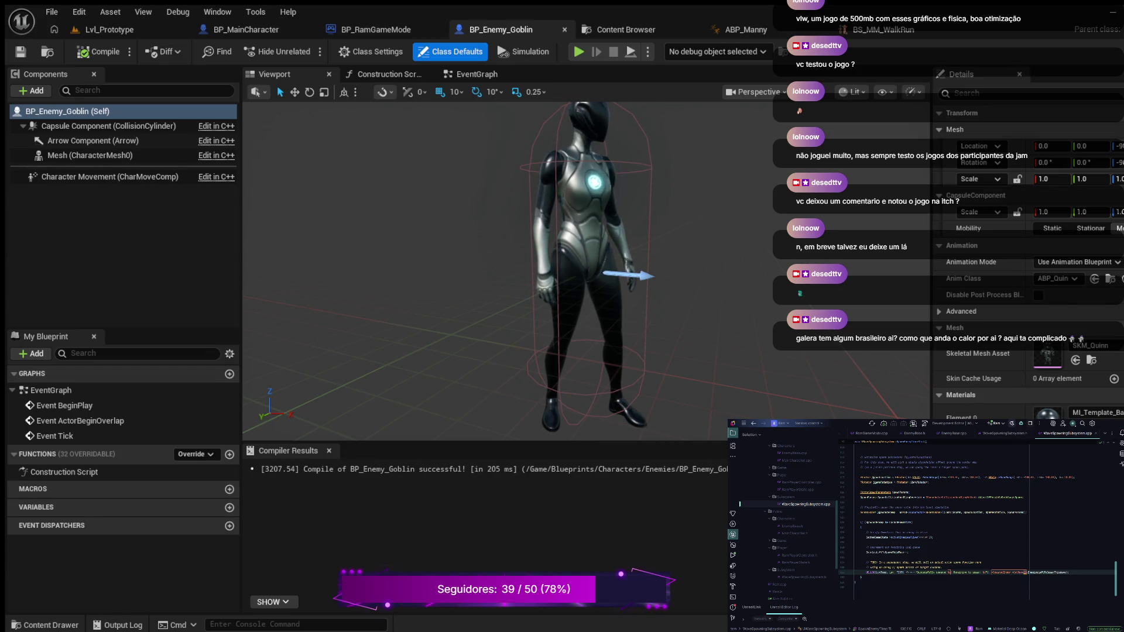
{"action": "key", "text": "ctrl+space"}
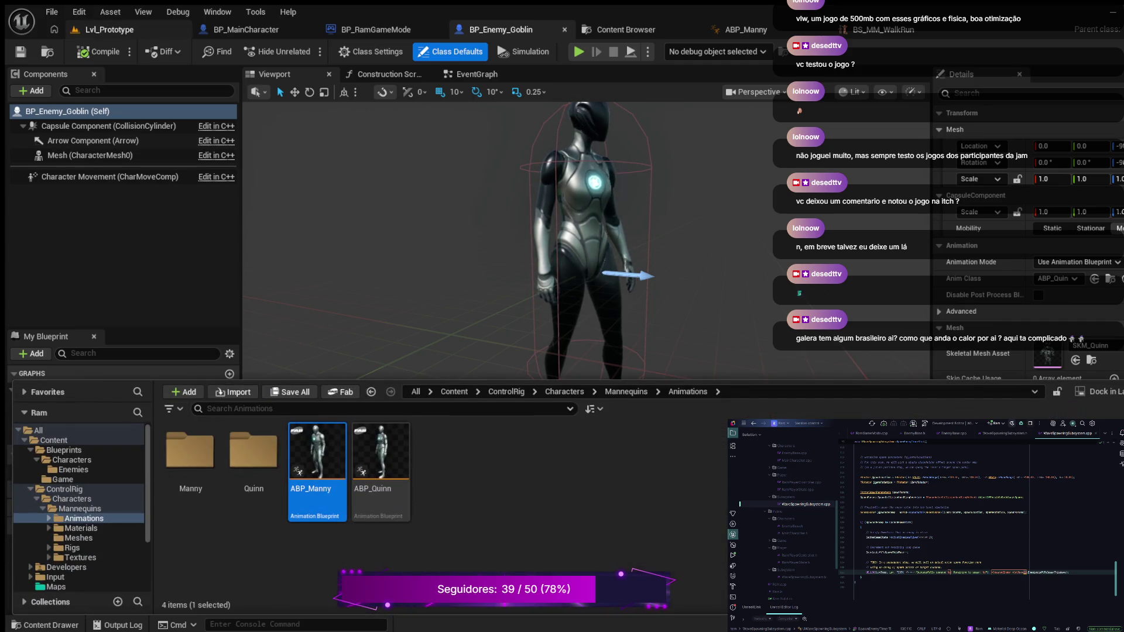
- Return to the Lvl_Prototype level viewport so the Content Drawer closes
{"action": "left_click", "coordinate": [108, 29]}
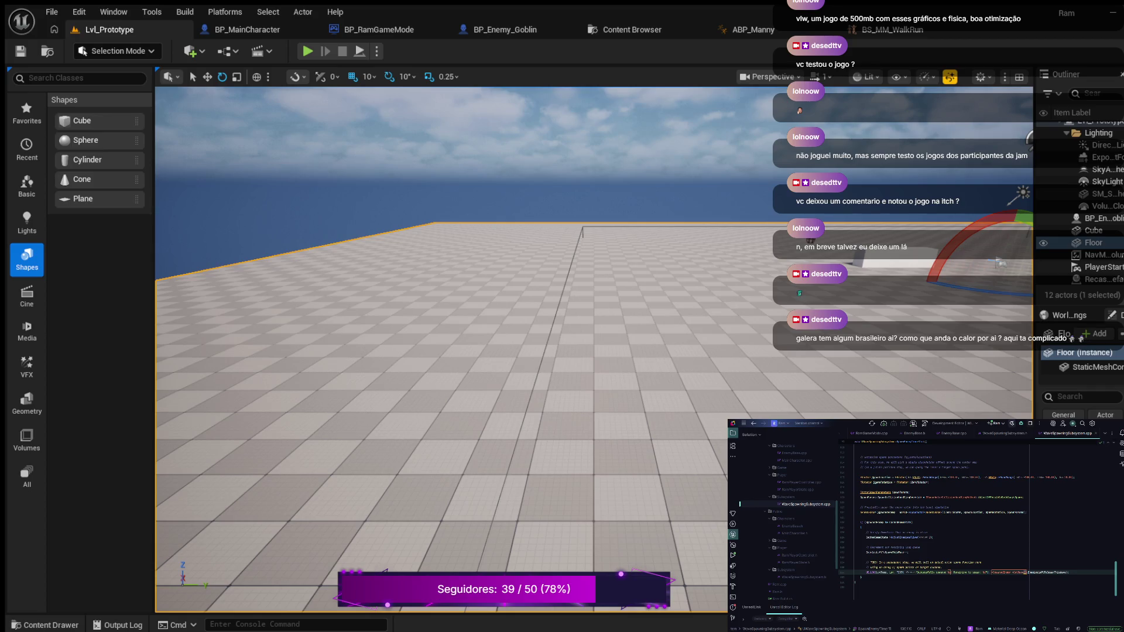
- In Rider, go to an earlier line of WaveSpawningSubsystem.cpp, then switch to EnemyBase.cpp
{"action": "left_click", "coordinate": [854, 541]}
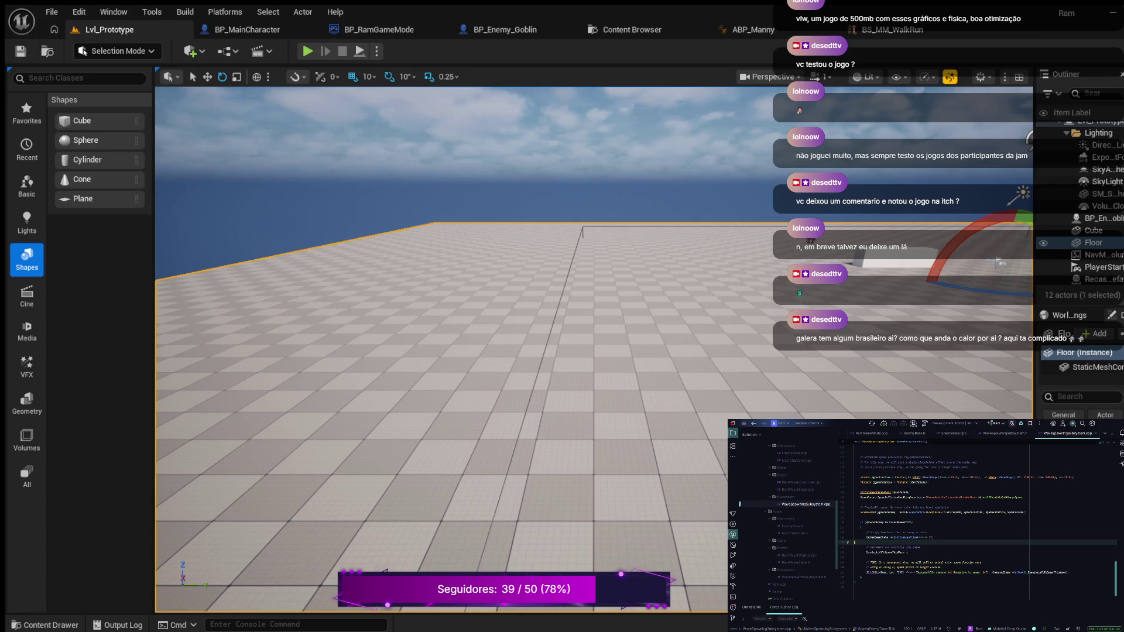
{"action": "left_click", "coordinate": [952, 433]}
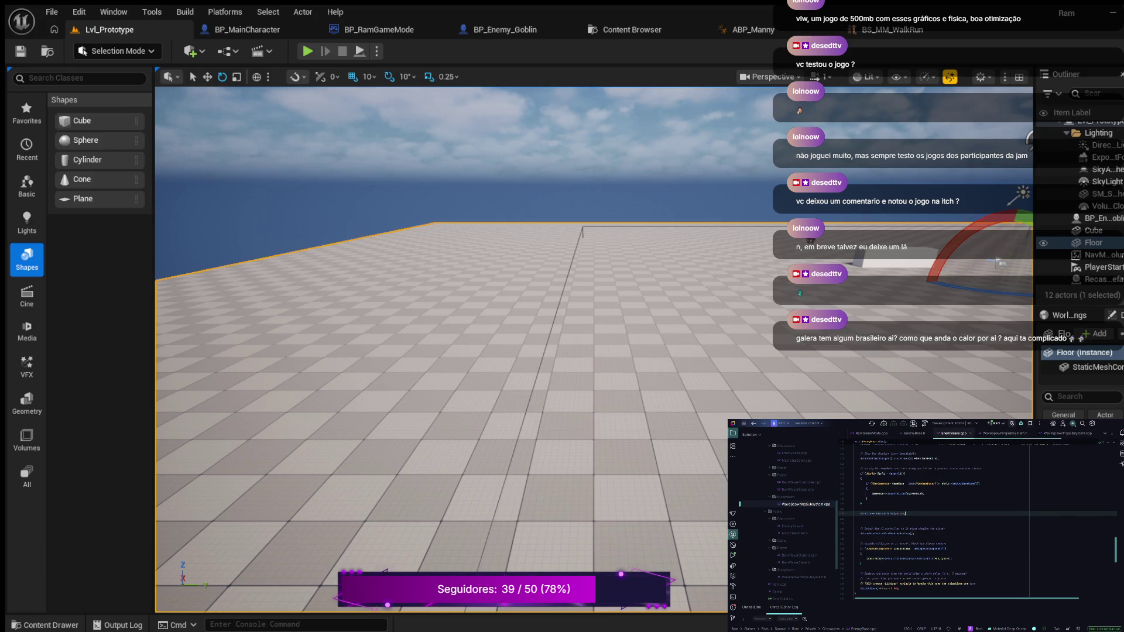
{"action": "scroll", "coordinate": [976, 524], "scroll_direction": "up", "scroll_amount": 4}
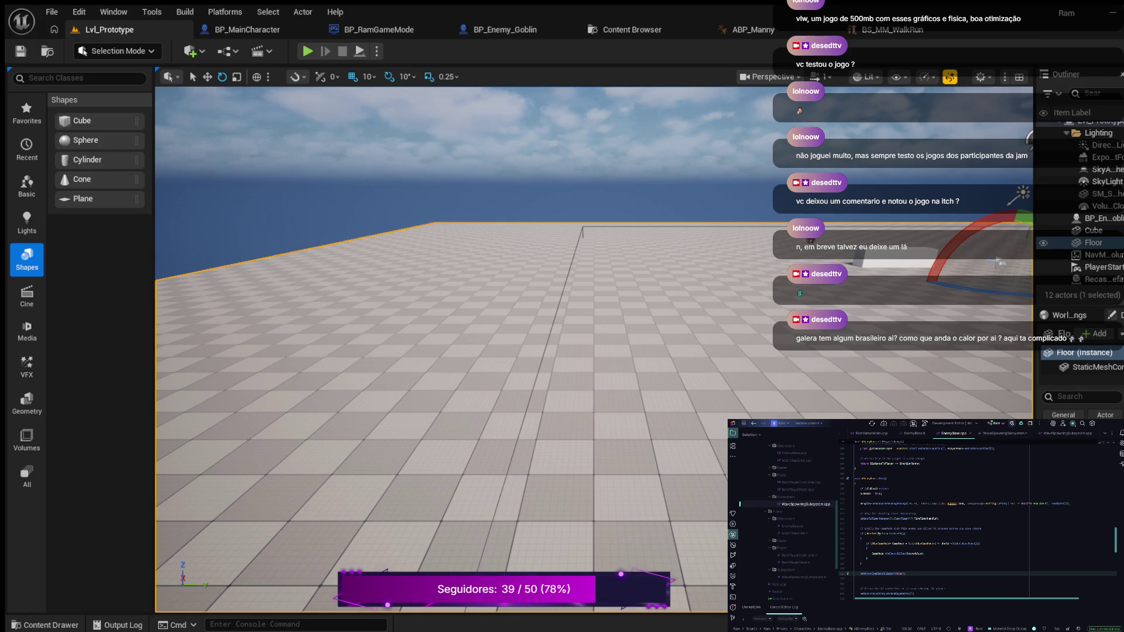
{"action": "scroll", "coordinate": [977, 519], "scroll_direction": "up", "scroll_amount": 5}
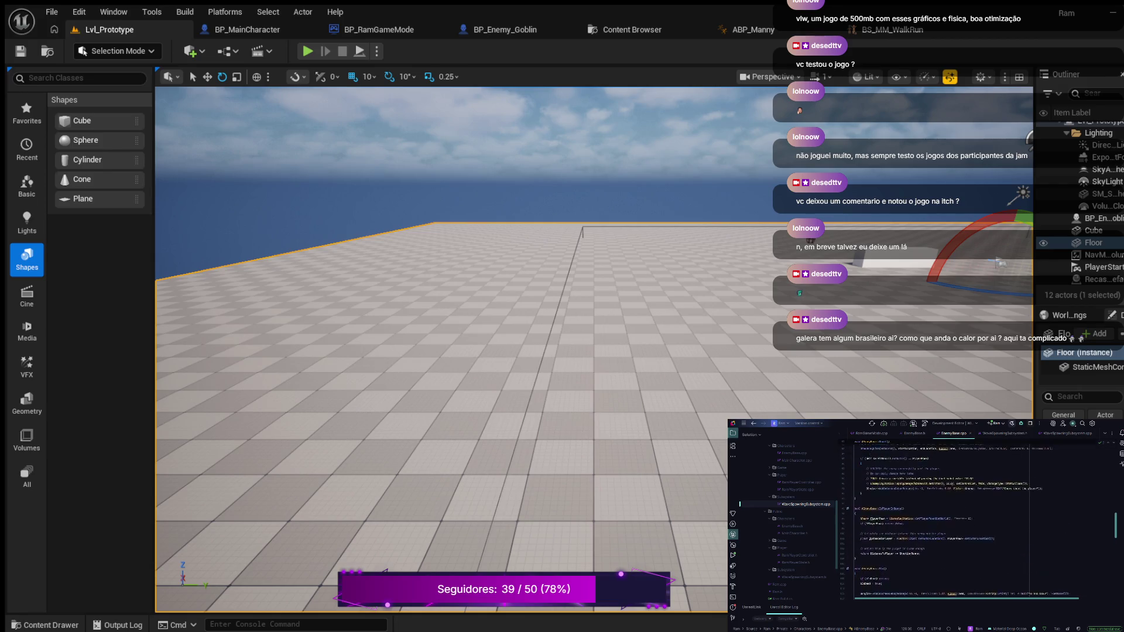
{"action": "scroll", "coordinate": [946, 521], "scroll_direction": "up", "scroll_amount": 5}
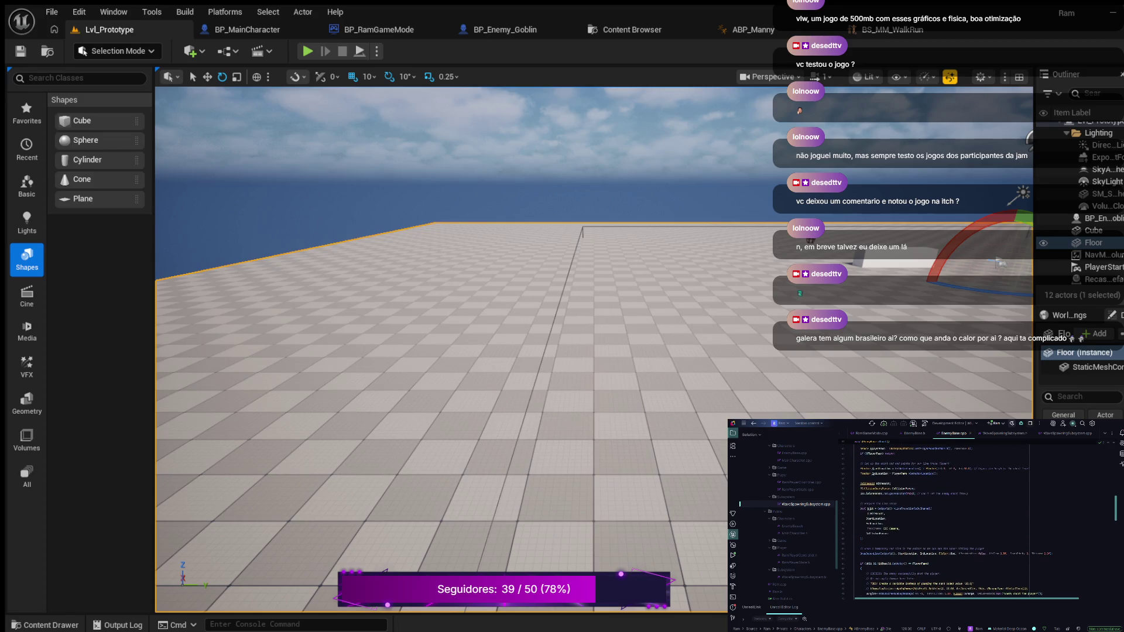
{"action": "scroll", "coordinate": [954, 521], "scroll_direction": "up", "scroll_amount": 5}
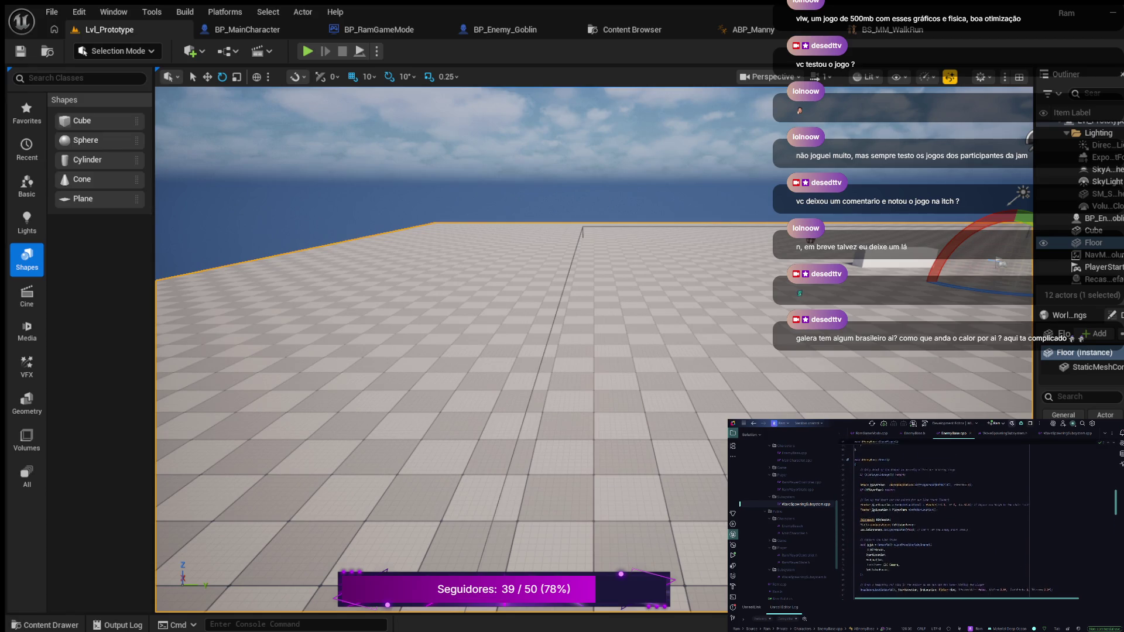
{"action": "scroll", "coordinate": [941, 520], "scroll_direction": "up", "scroll_amount": 3}
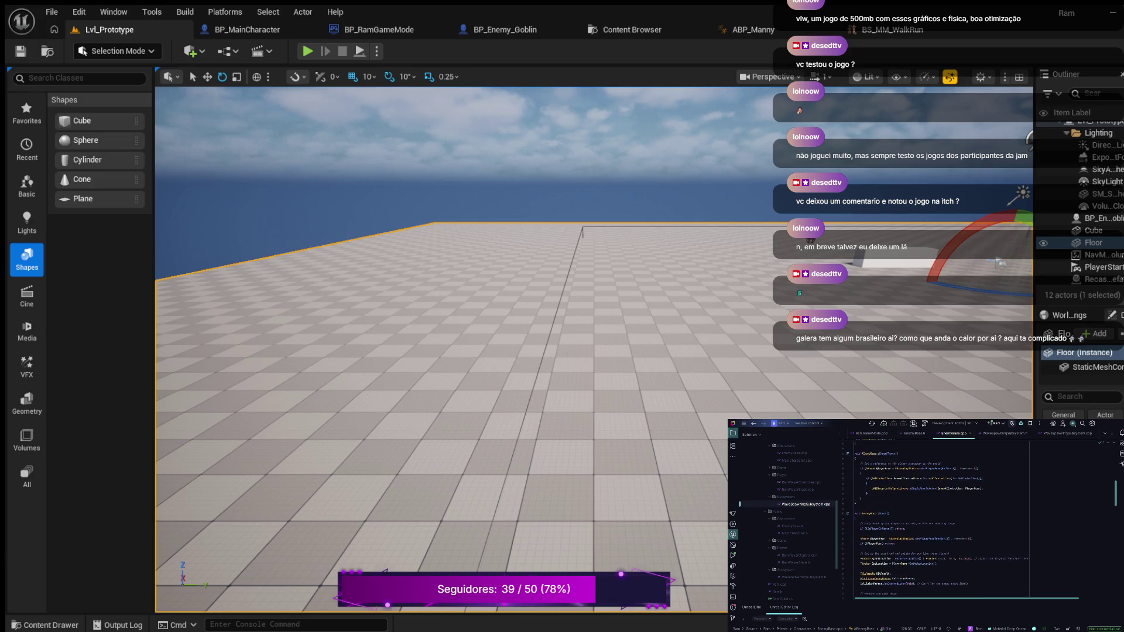
{"action": "scroll", "coordinate": [942, 520], "scroll_direction": "down", "scroll_amount": 5}
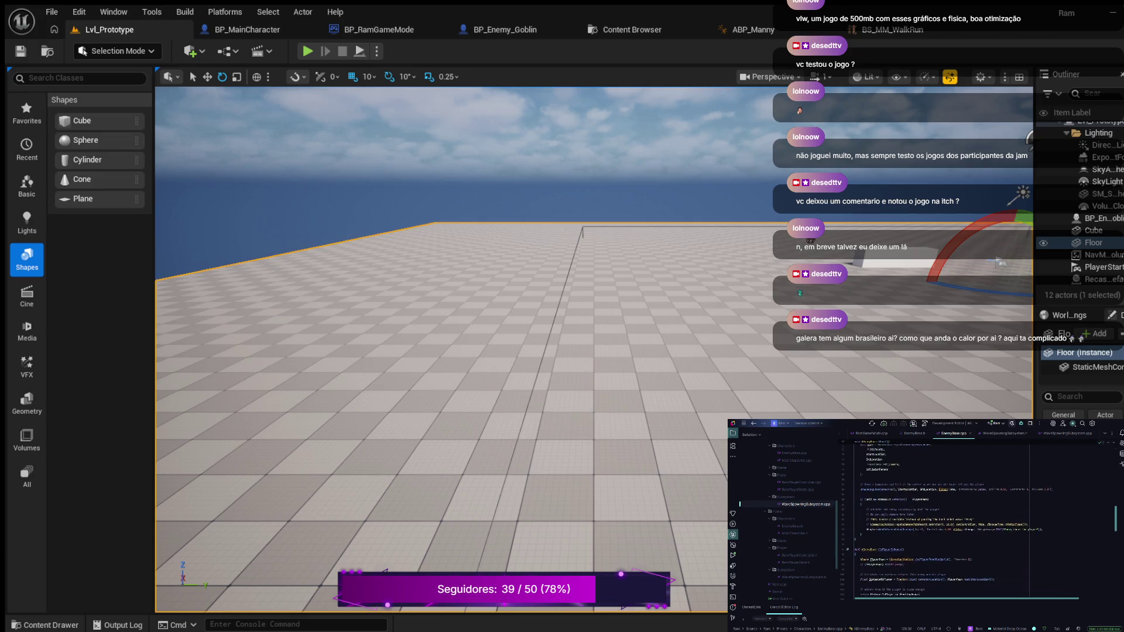
{"action": "scroll", "coordinate": [965, 521], "scroll_direction": "down", "scroll_amount": 5}
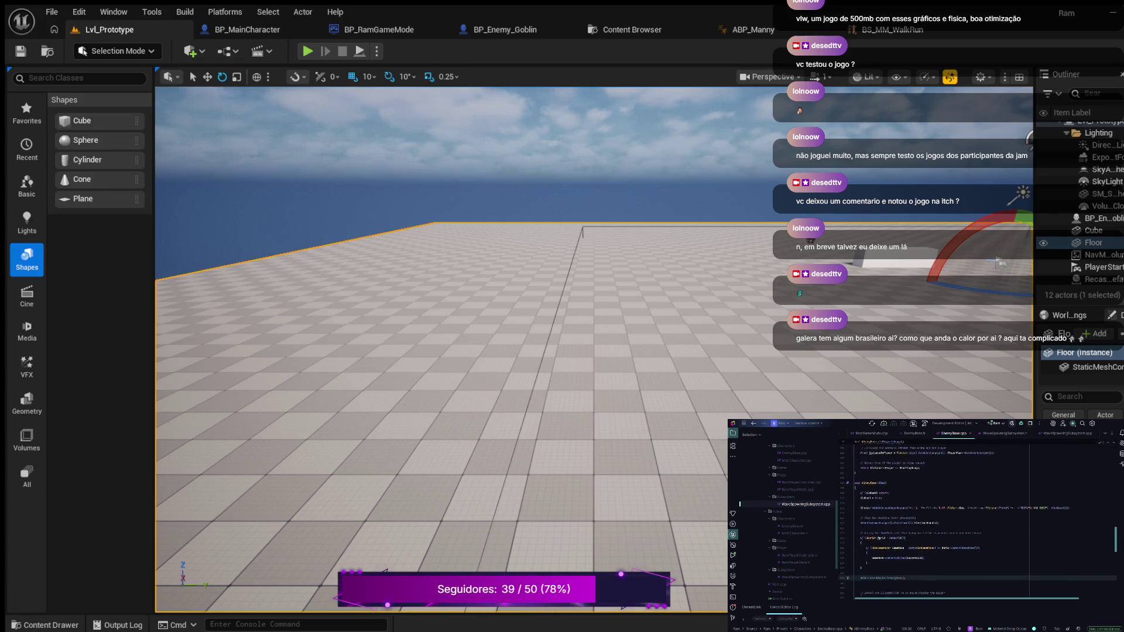
{"action": "scroll", "coordinate": [966, 521], "scroll_direction": "up", "scroll_amount": 5}
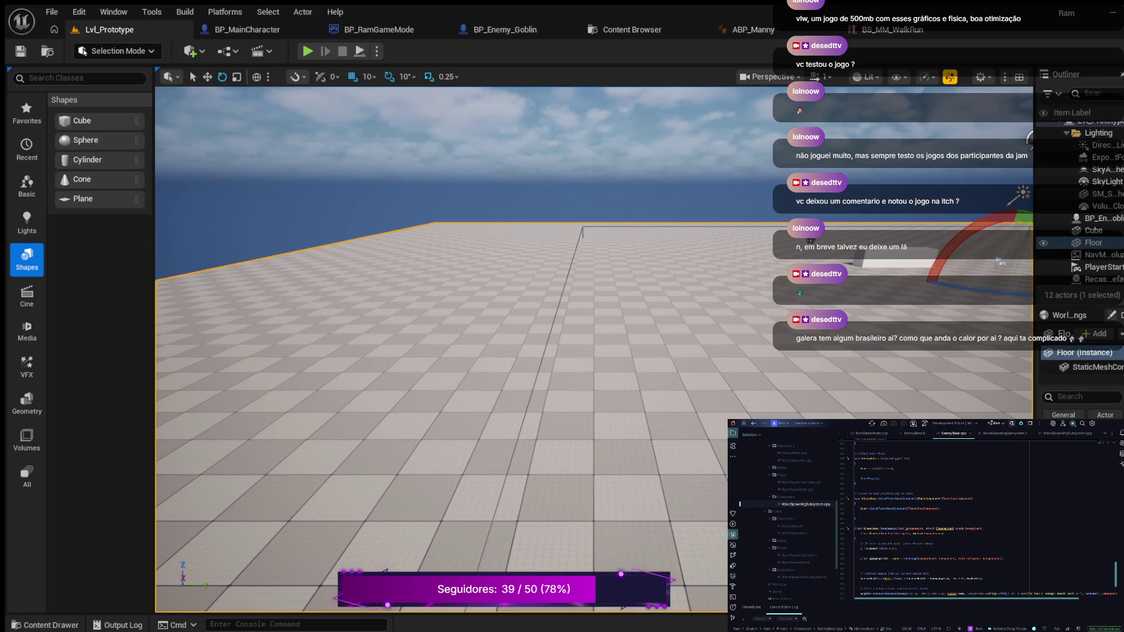
{"action": "scroll", "coordinate": [977, 518], "scroll_direction": "down", "scroll_amount": 5}
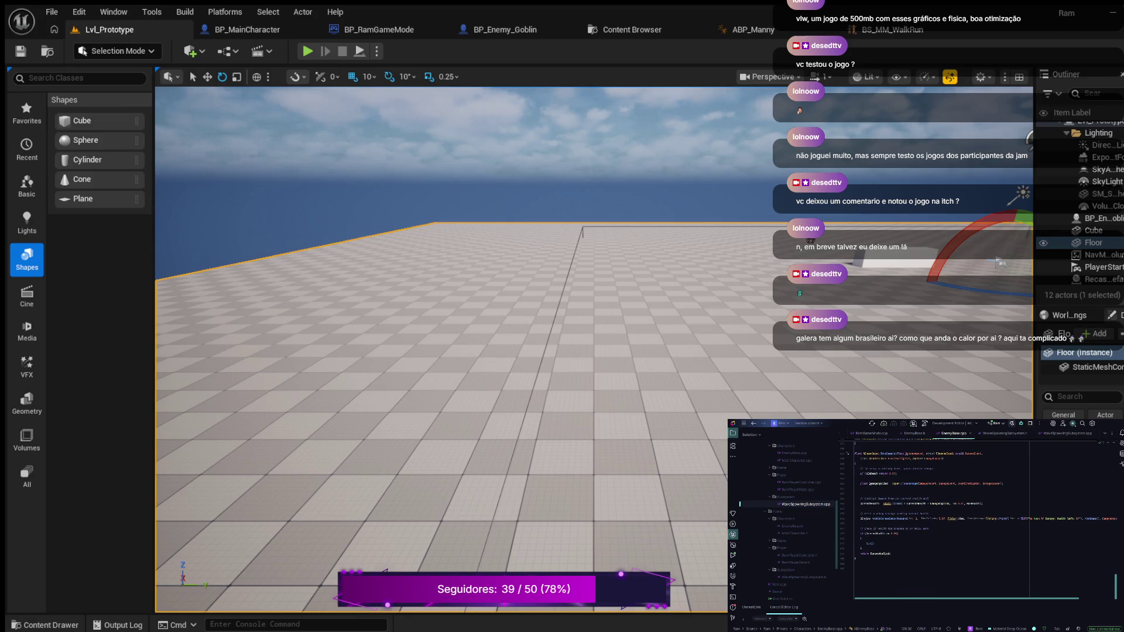
{"action": "scroll", "coordinate": [977, 506], "scroll_direction": "up", "scroll_amount": 3}
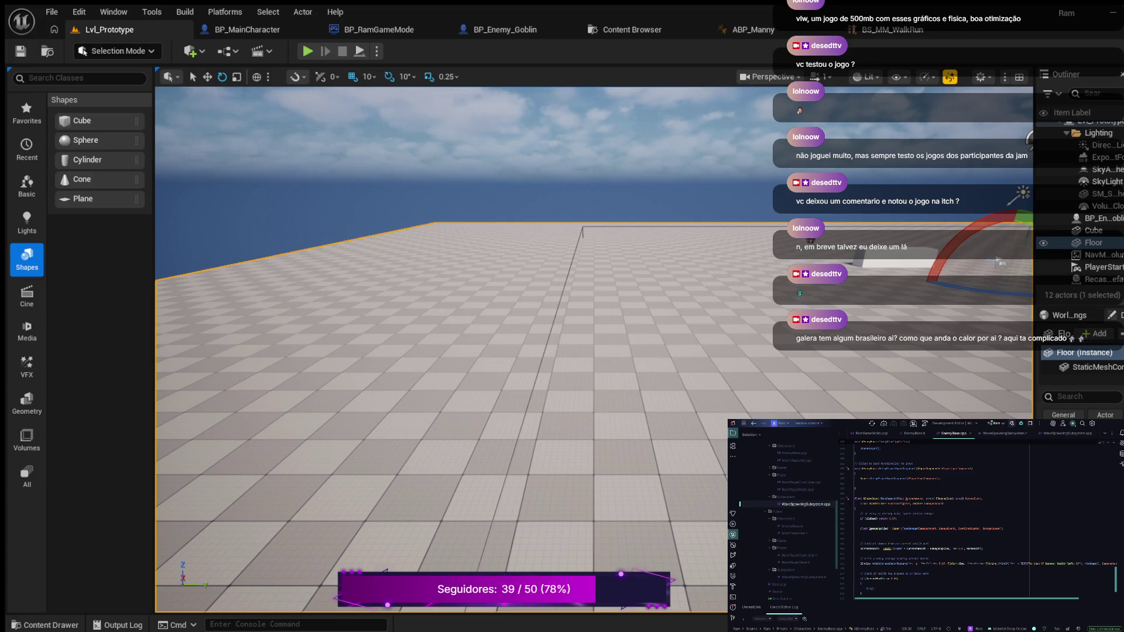
{"action": "scroll", "coordinate": [984, 520], "scroll_direction": "up", "scroll_amount": 2}
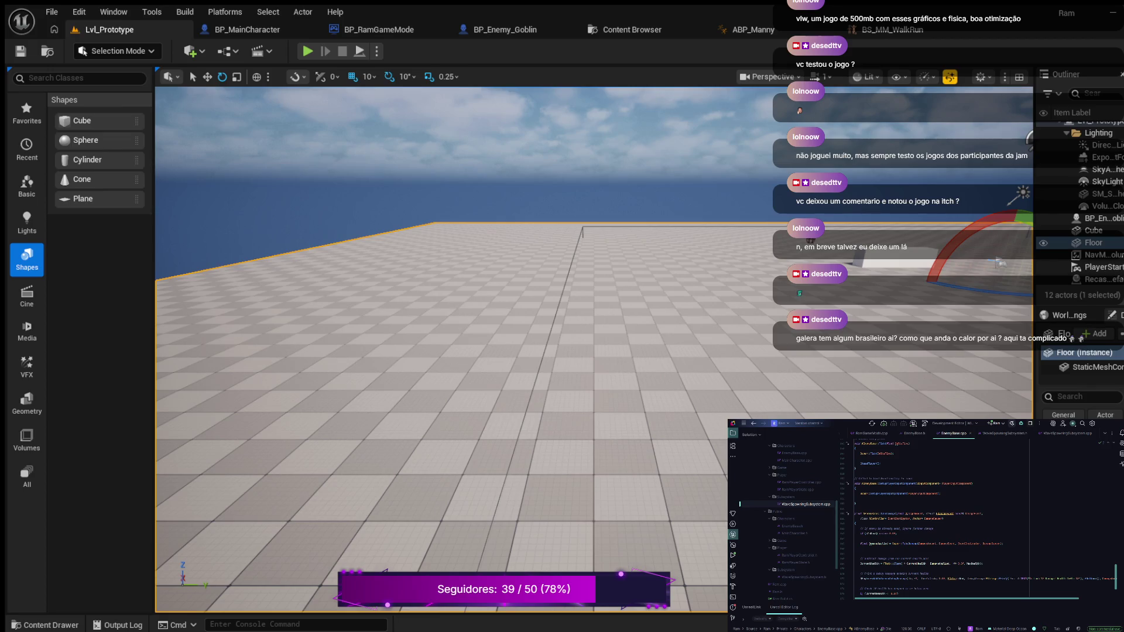
{"action": "scroll", "coordinate": [977, 517], "scroll_direction": "up", "scroll_amount": 5}
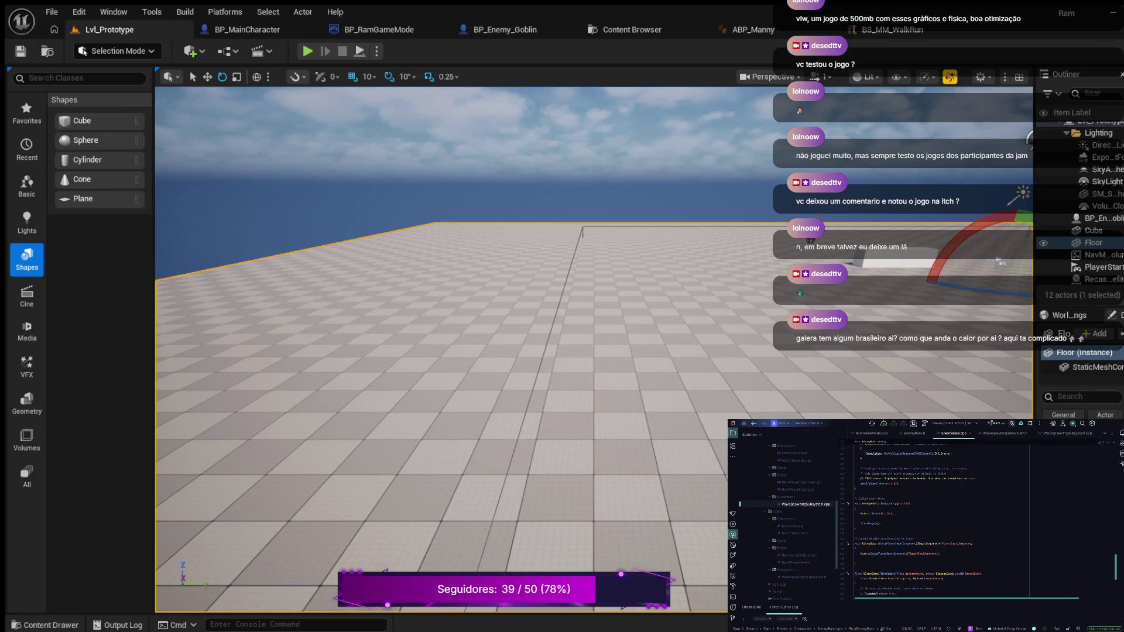
{"action": "scroll", "coordinate": [977, 520], "scroll_direction": "up", "scroll_amount": 5}
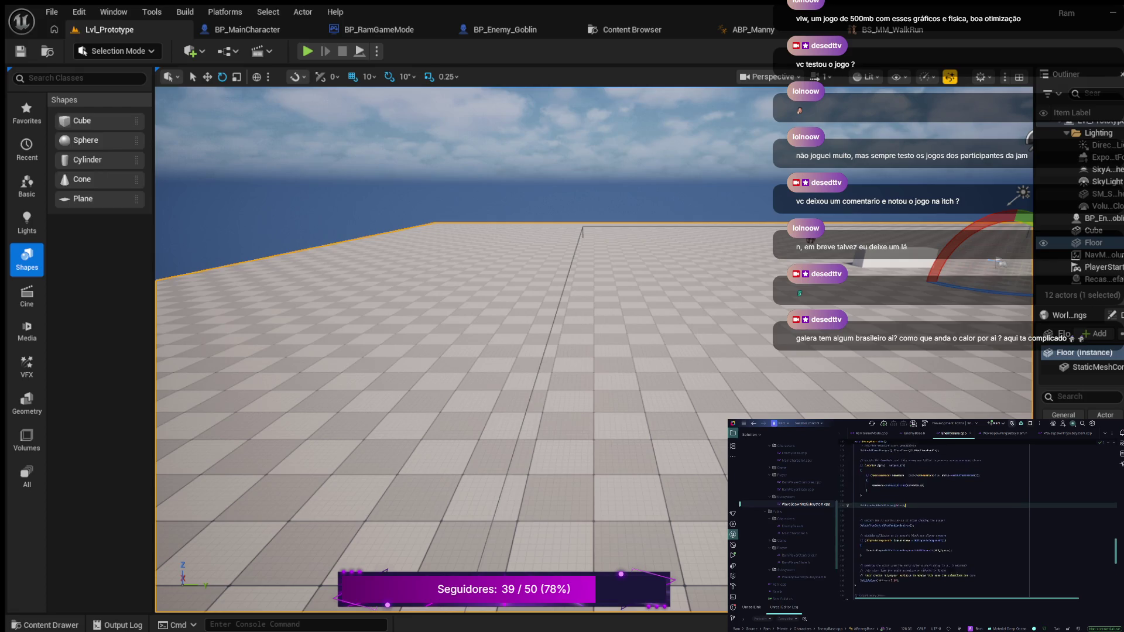
{"action": "scroll", "coordinate": [977, 521], "scroll_direction": "up", "scroll_amount": 2}
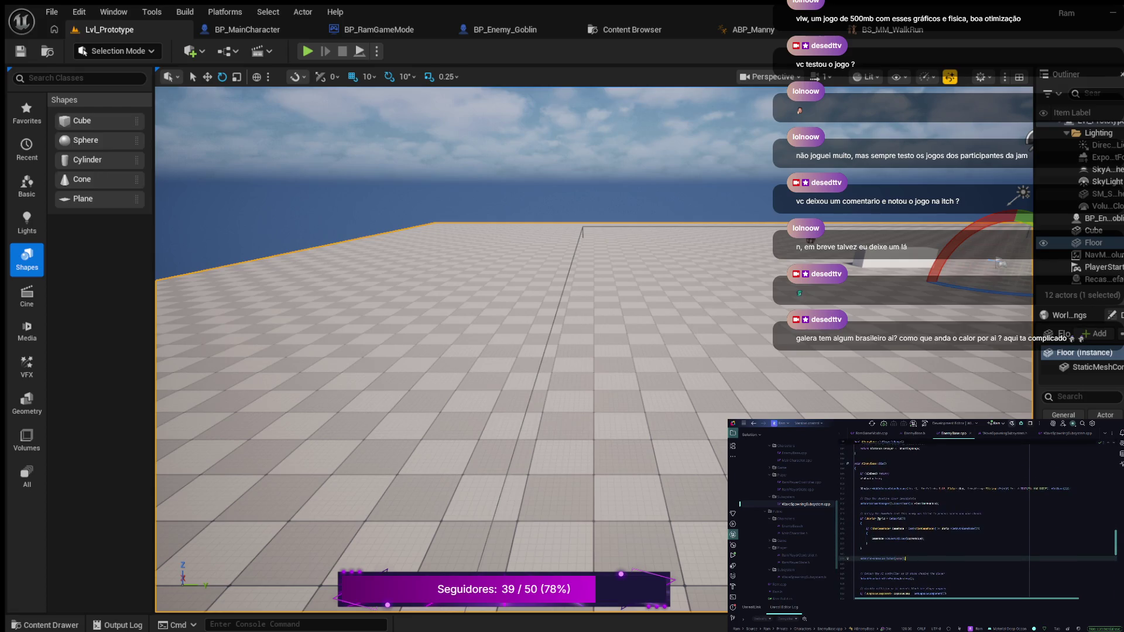
{"action": "scroll", "coordinate": [978, 520], "scroll_direction": "up", "scroll_amount": 3}
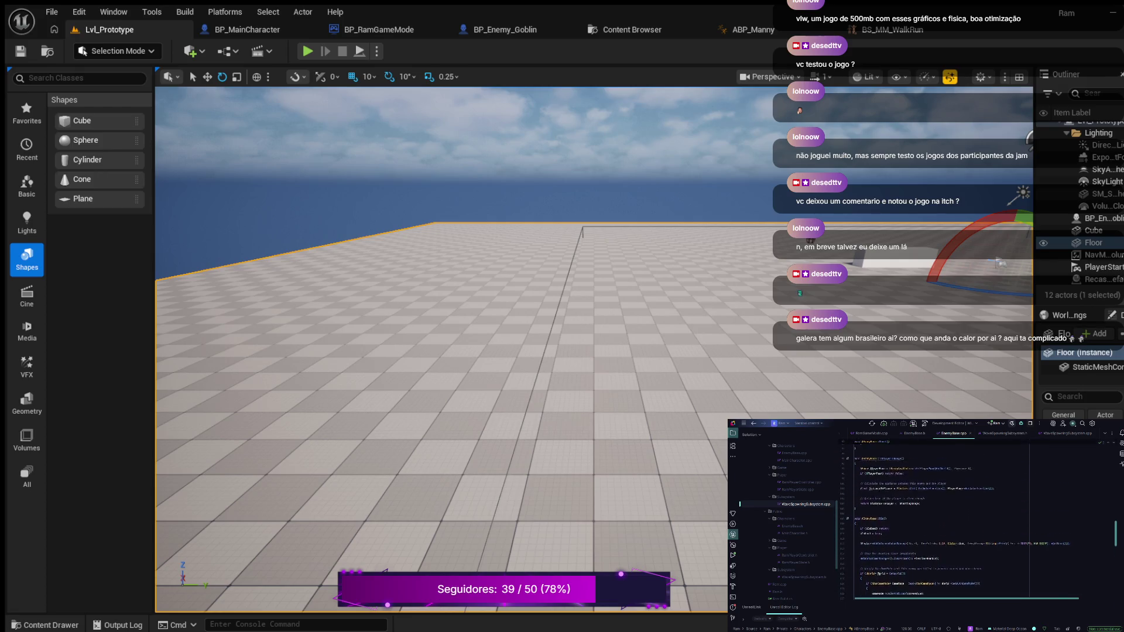
{"action": "scroll", "coordinate": [977, 521], "scroll_direction": "up", "scroll_amount": 5}
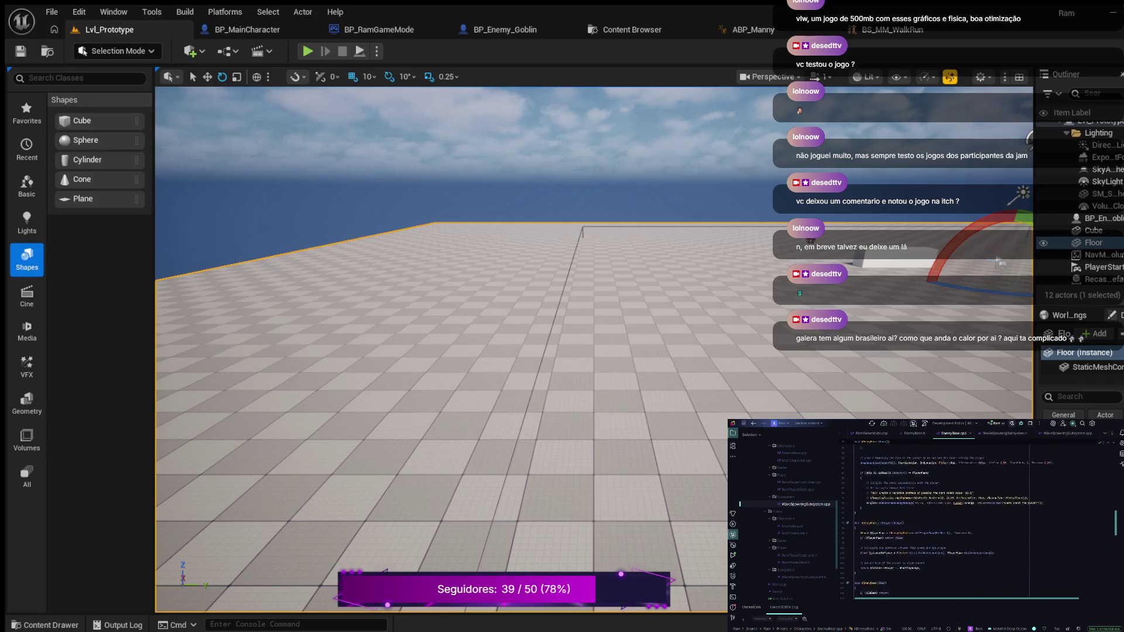
{"action": "scroll", "coordinate": [976, 521], "scroll_direction": "up", "scroll_amount": 5}
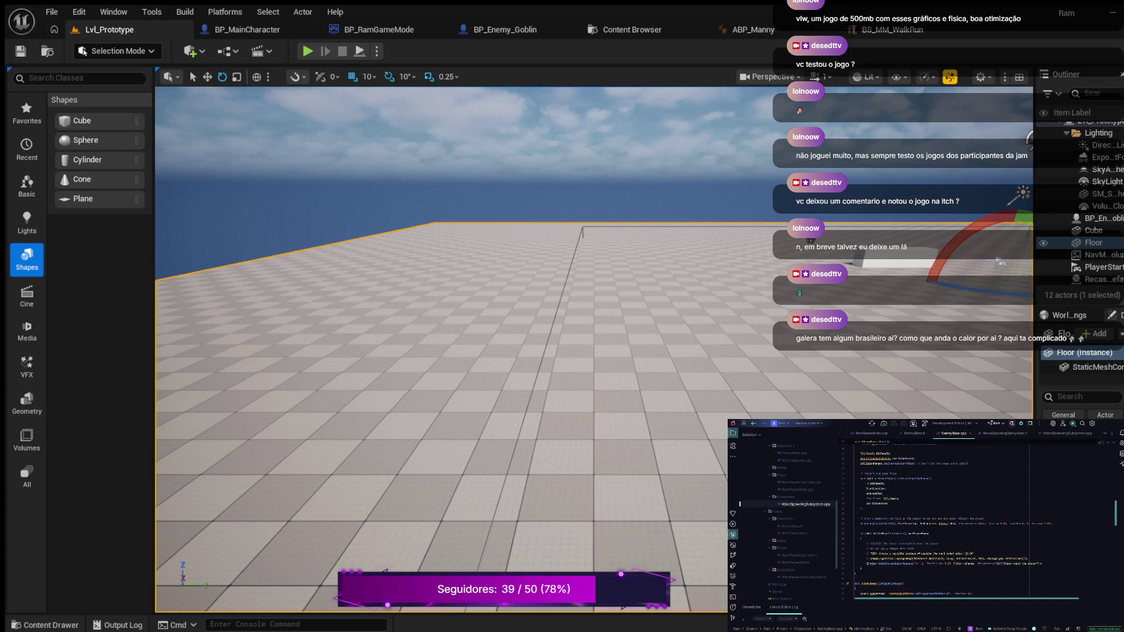
{"action": "scroll", "coordinate": [977, 521], "scroll_direction": "up", "scroll_amount": 4}
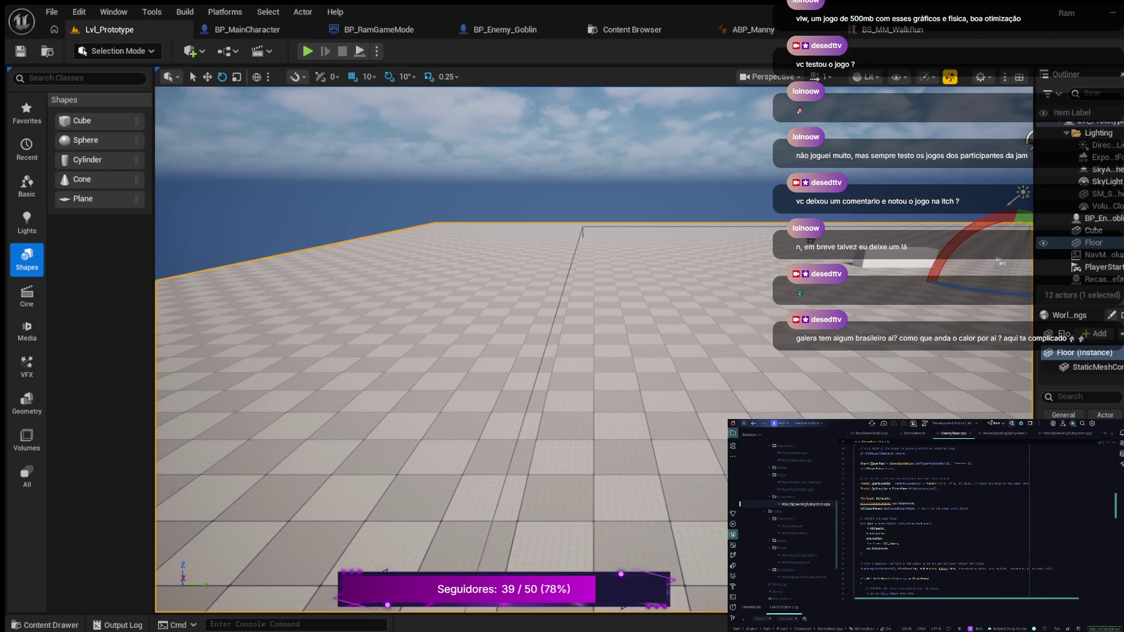
{"action": "scroll", "coordinate": [977, 520], "scroll_direction": "up", "scroll_amount": 4}
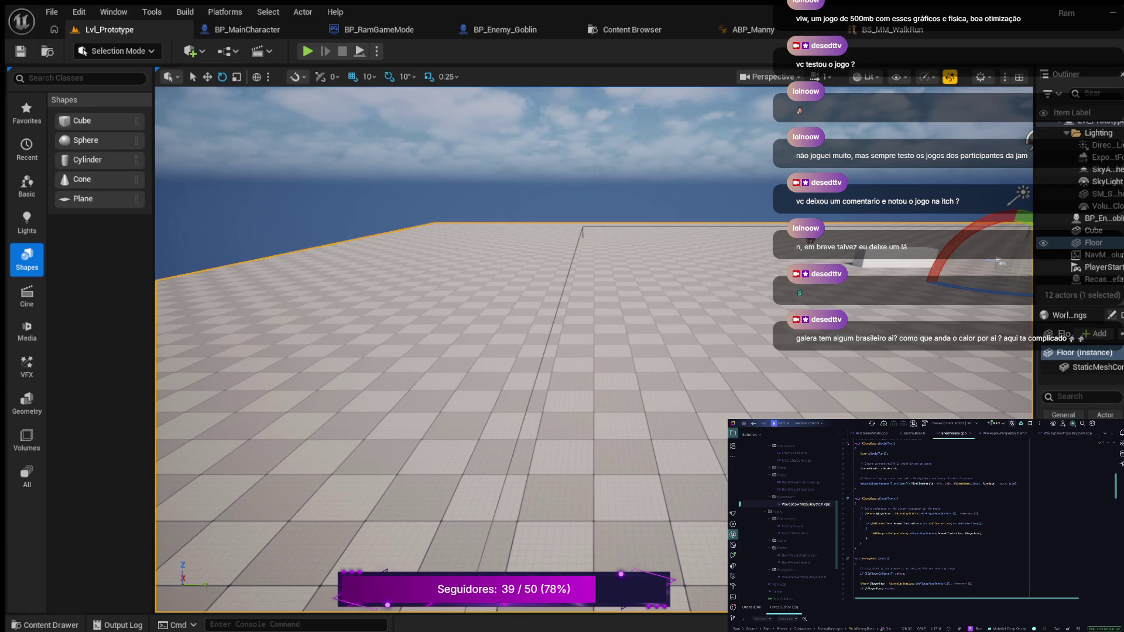
{"action": "scroll", "coordinate": [937, 520], "scroll_direction": "up", "scroll_amount": 6}
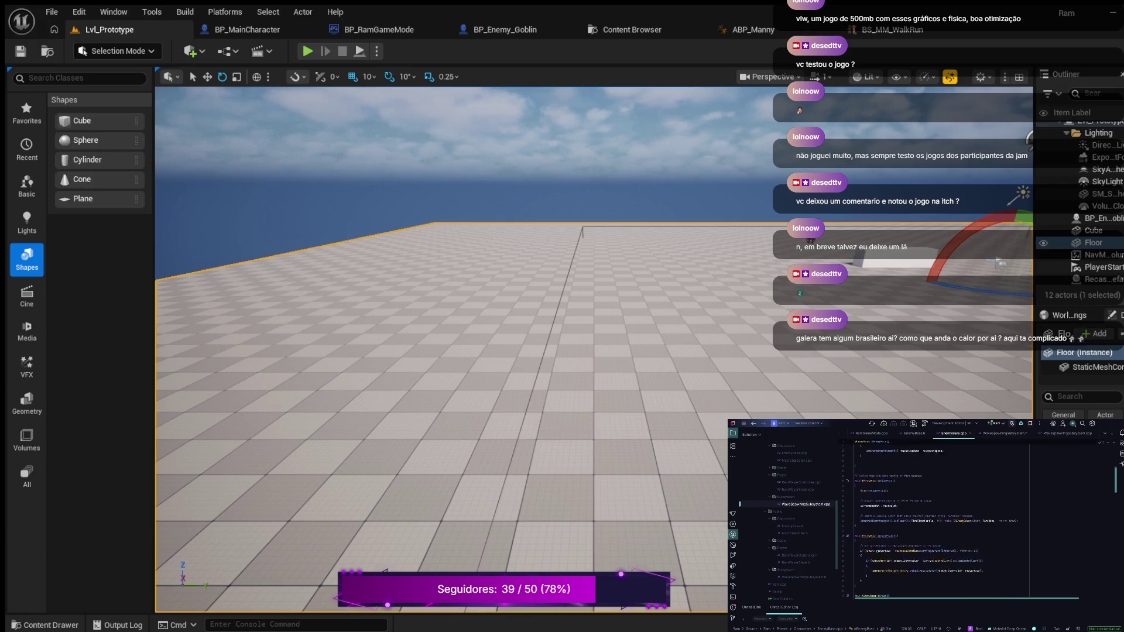
{"action": "scroll", "coordinate": [936, 516], "scroll_direction": "up", "scroll_amount": 2}
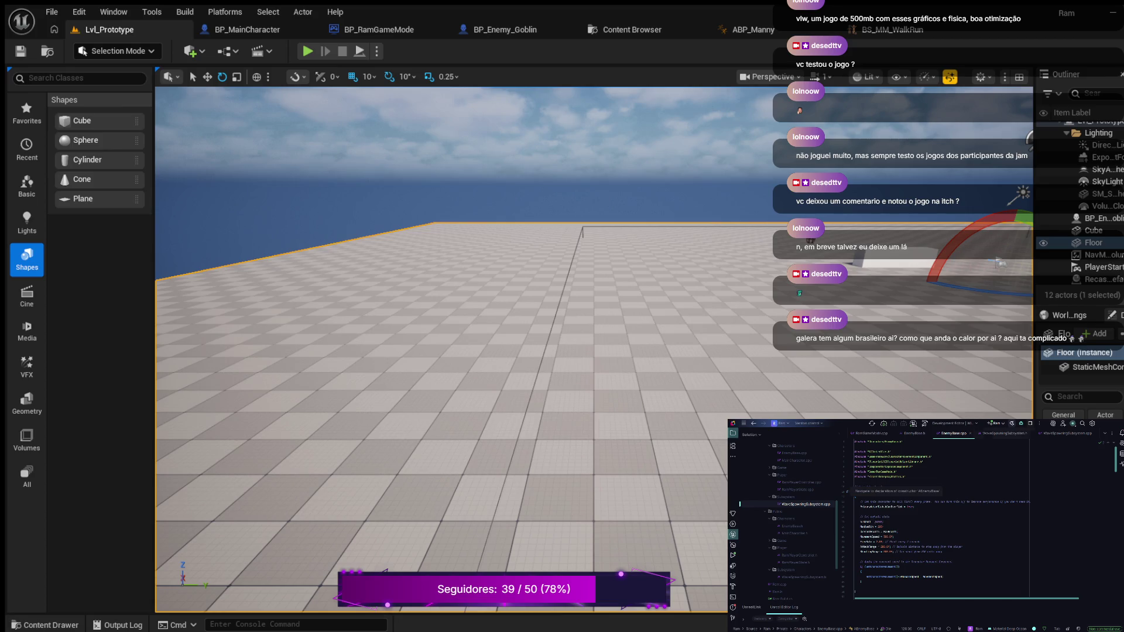
{"action": "left_click", "coordinate": [1064, 433]}
- Scroll up a little in WaveSpawningSubsystem.cpp in Rider
{"action": "scroll", "coordinate": [977, 516], "scroll_direction": "up", "scroll_amount": 3}
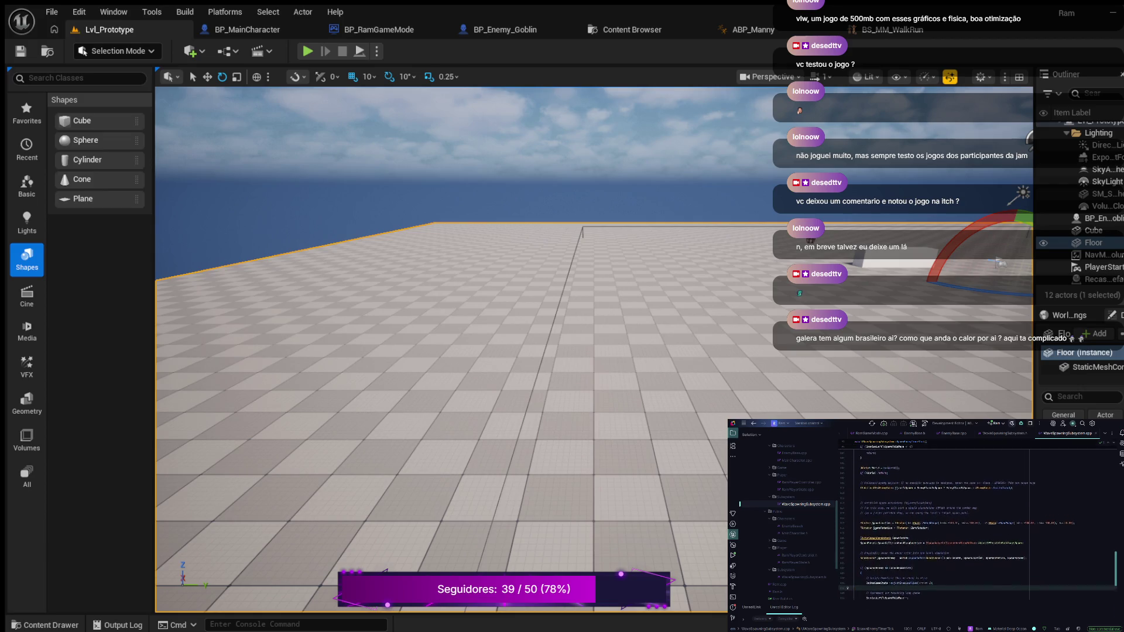
{"action": "scroll", "coordinate": [977, 521], "scroll_direction": "up", "scroll_amount": 2}
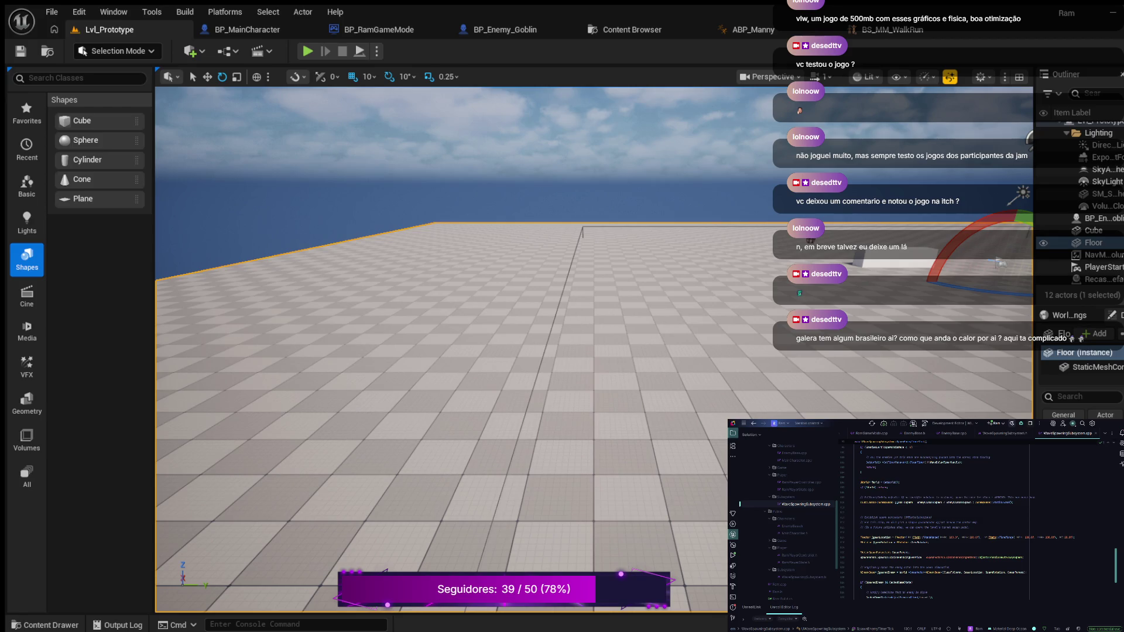
- Rewrite the end of the enemy spawn line to close with ')' and start a new line
{"action": "left_click_drag", "start_coordinate": [1013, 502], "coordinate": [943, 502]}
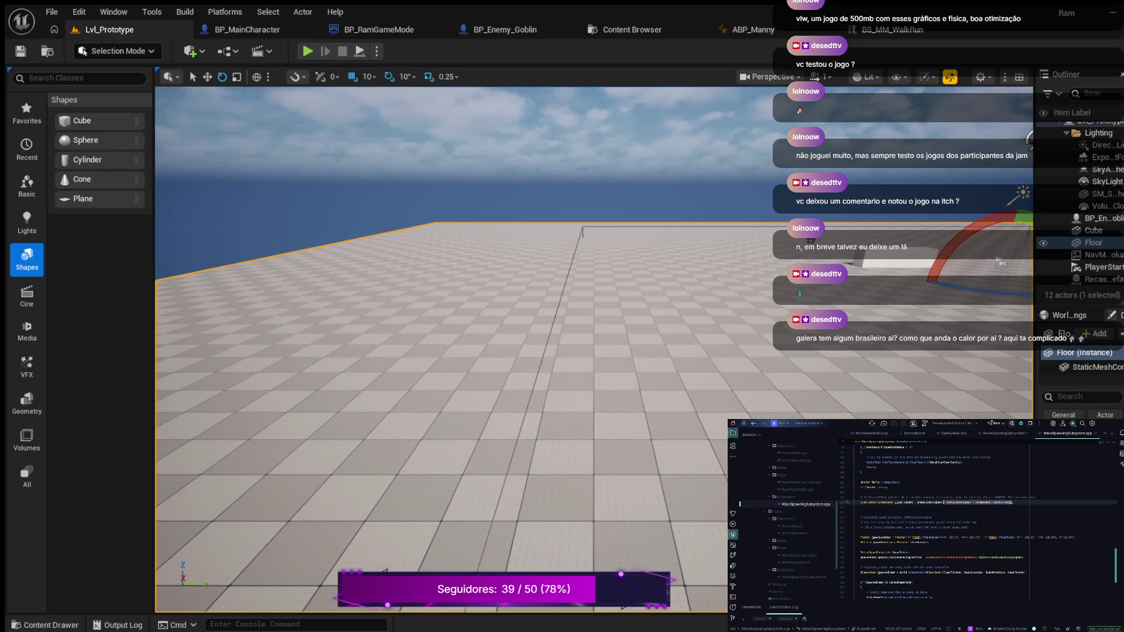
{"action": "key", "text": "BackSpace"}
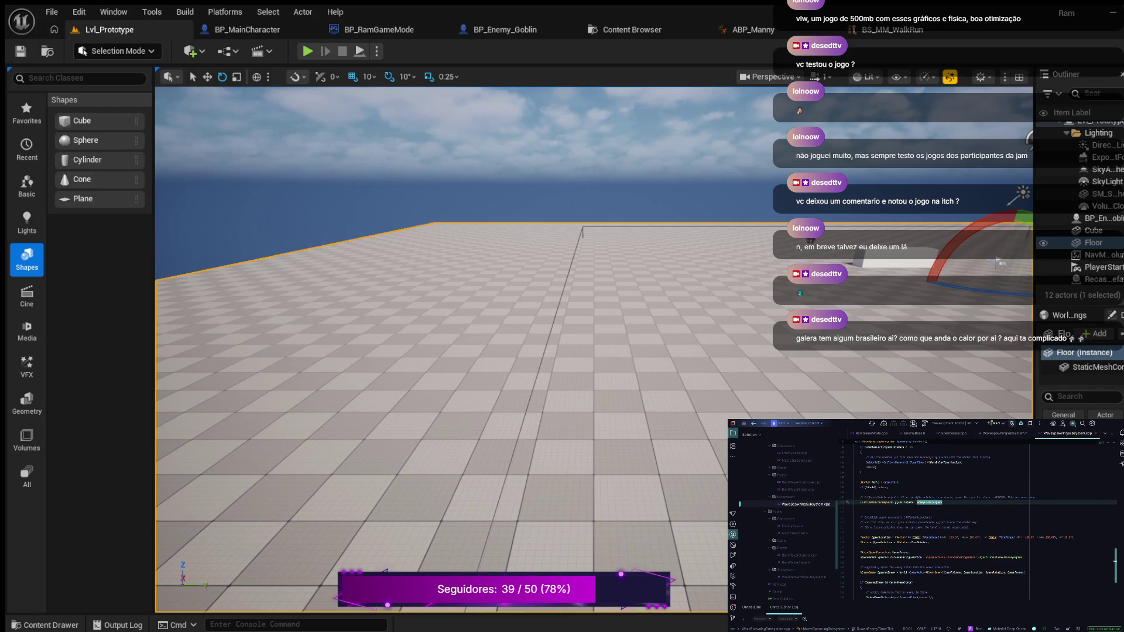
{"action": "type", "text": ")"}
{"action": "key", "text": "Return"}
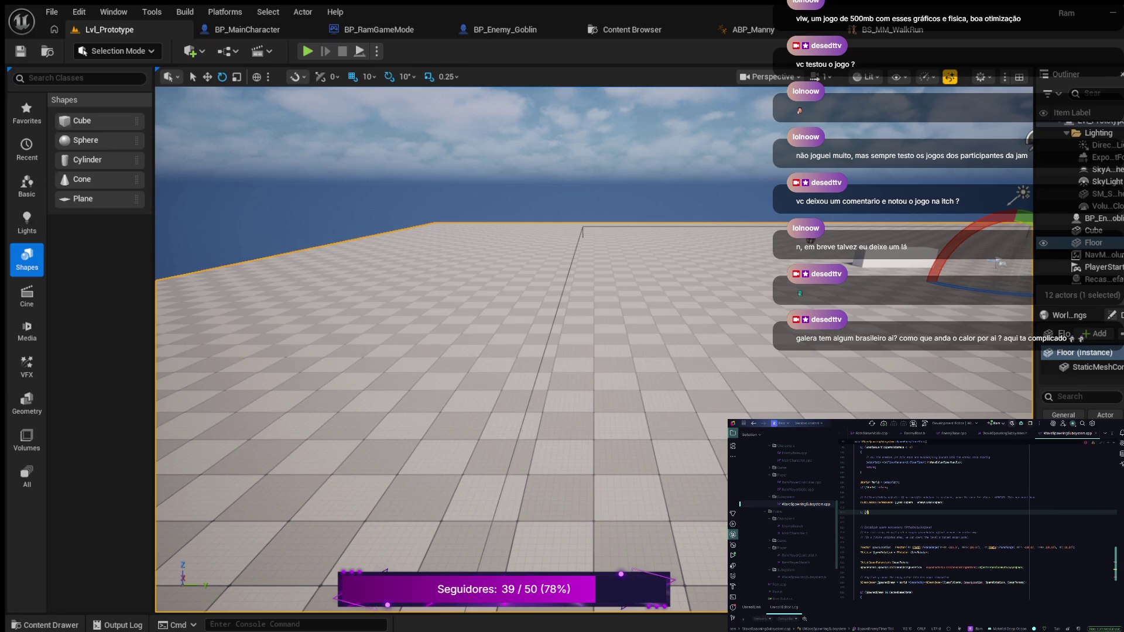
- Add an autocompleted if block below the spawn that calls NewEnemy->InitStats(), then return to BP_Enemy_Goblin
{"action": "type", "text": "!"}
{"action": "key", "text": "Tab"}
{"action": "key", "text": "Return"}
{"action": "type", "text": "{"}
{"action": "key", "text": "Return"}
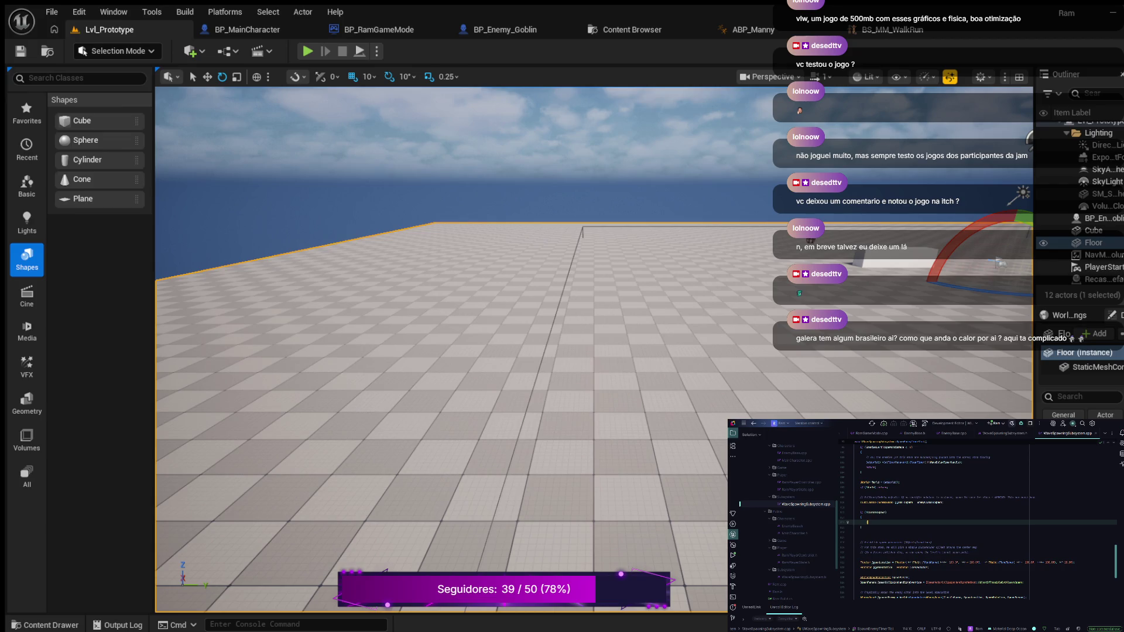
{"action": "type", "text": "NewEnemy"}
{"action": "type", "text": "-Init"}
{"action": "key", "text": "Tab"}
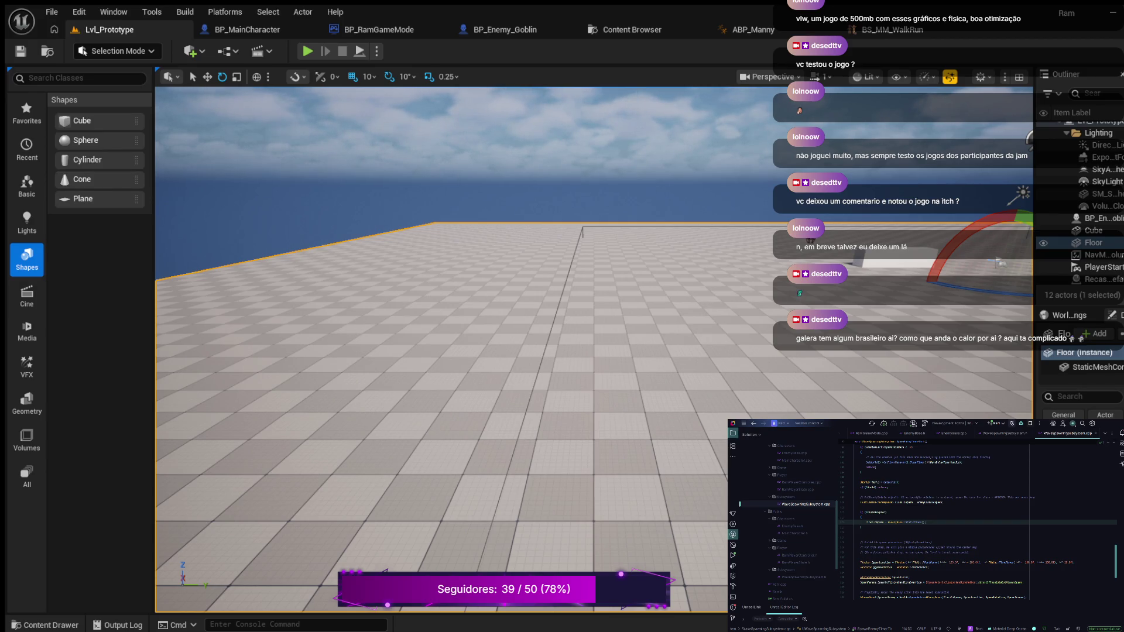
{"action": "left_click", "coordinate": [499, 29]}
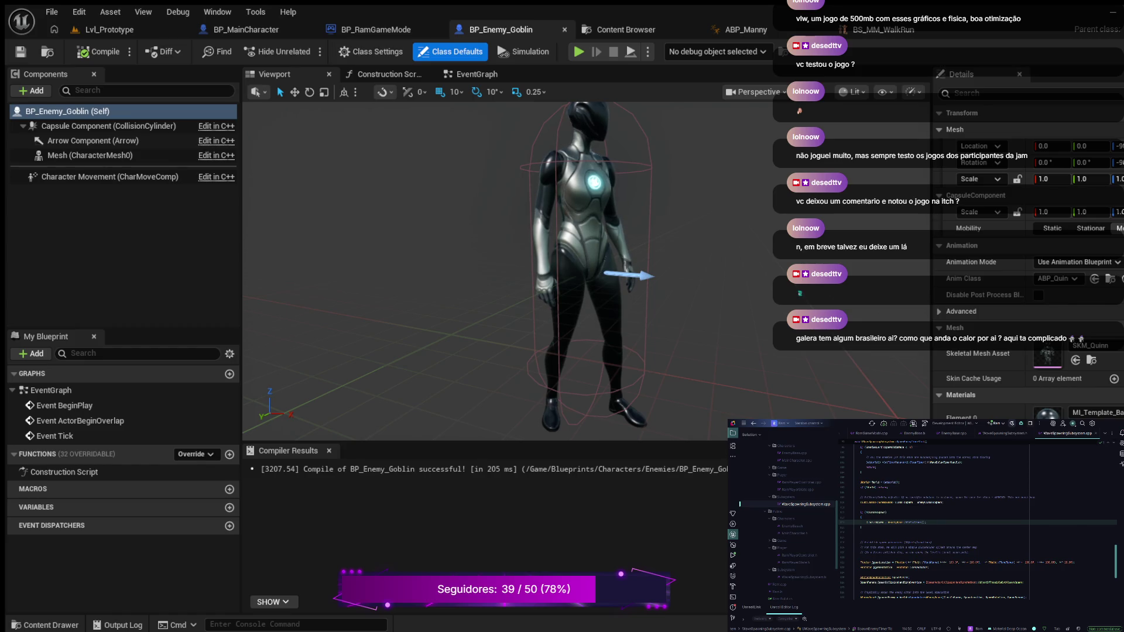
{"action": "left_click", "coordinate": [375, 30]}
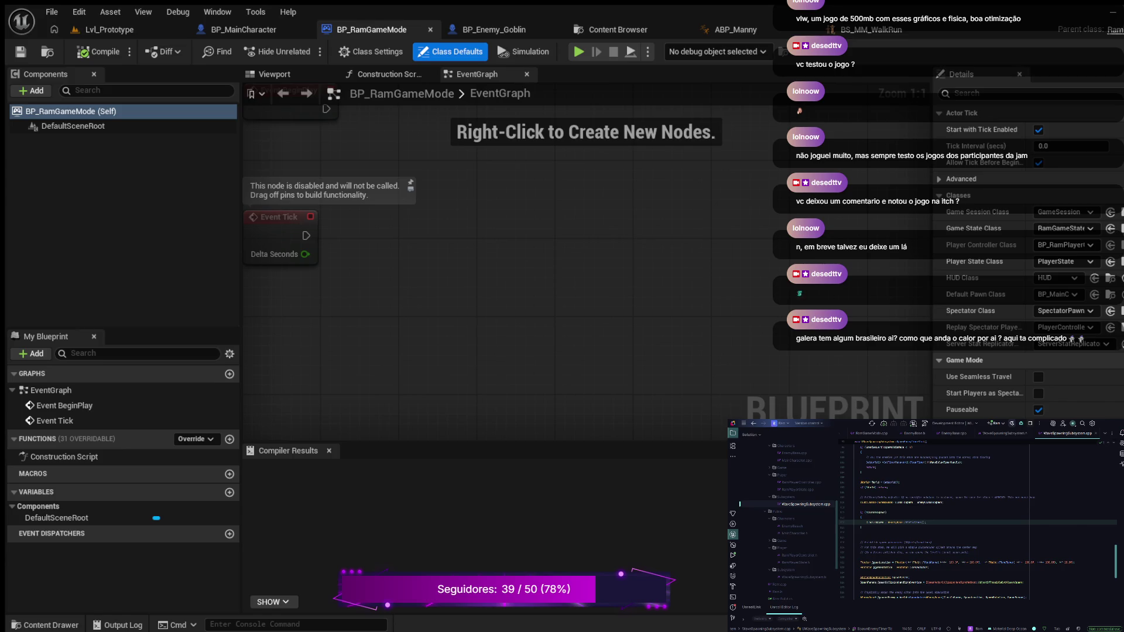
{"action": "left_click", "coordinate": [995, 93]}
{"action": "type", "text": "wave"}
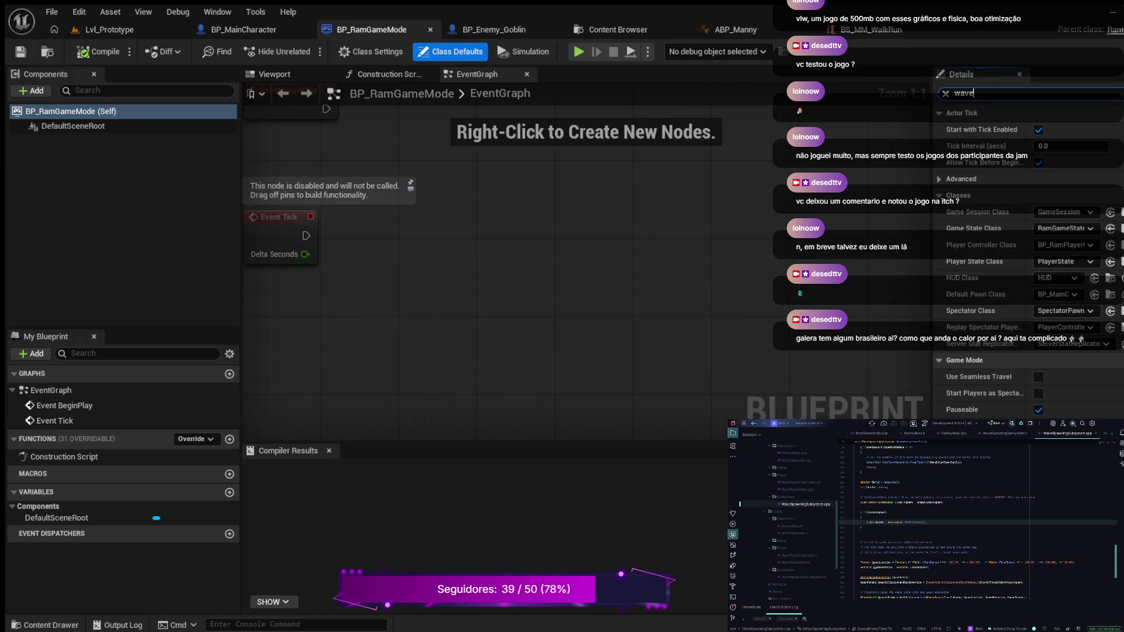
{"action": "key", "text": "BackSpace"}
{"action": "key", "text": "BackSpace"}
{"action": "key", "text": "BackSpace"}
{"action": "type", "text": "enemy"}
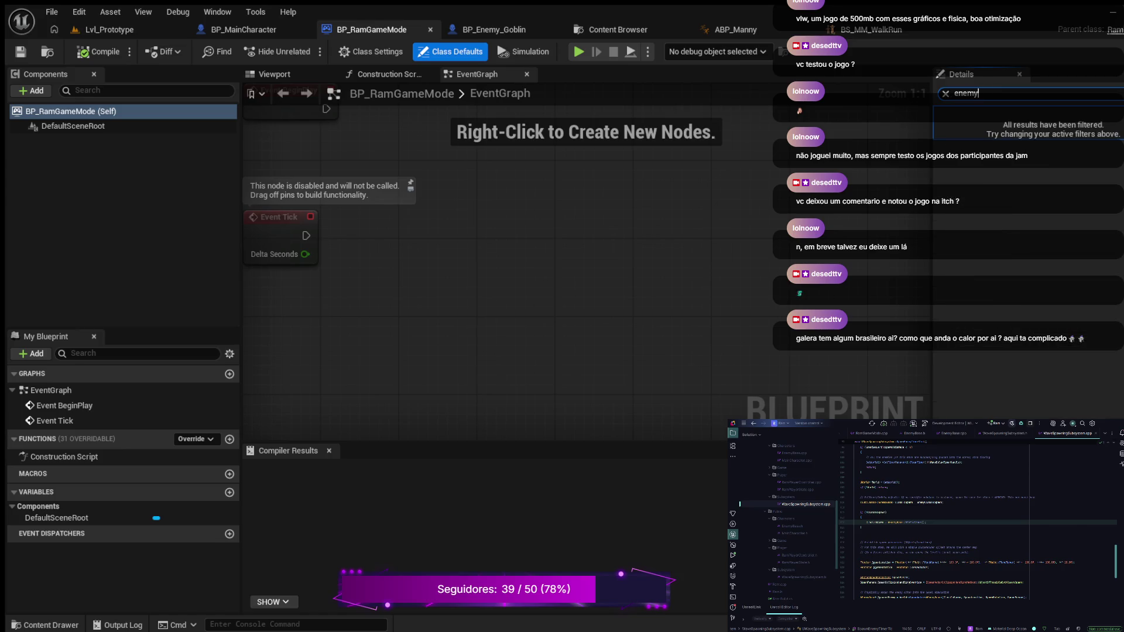
{"action": "key", "text": "BackSpace"}
{"action": "key", "text": "BackSpace"}
{"action": "key", "text": "BackSpace"}
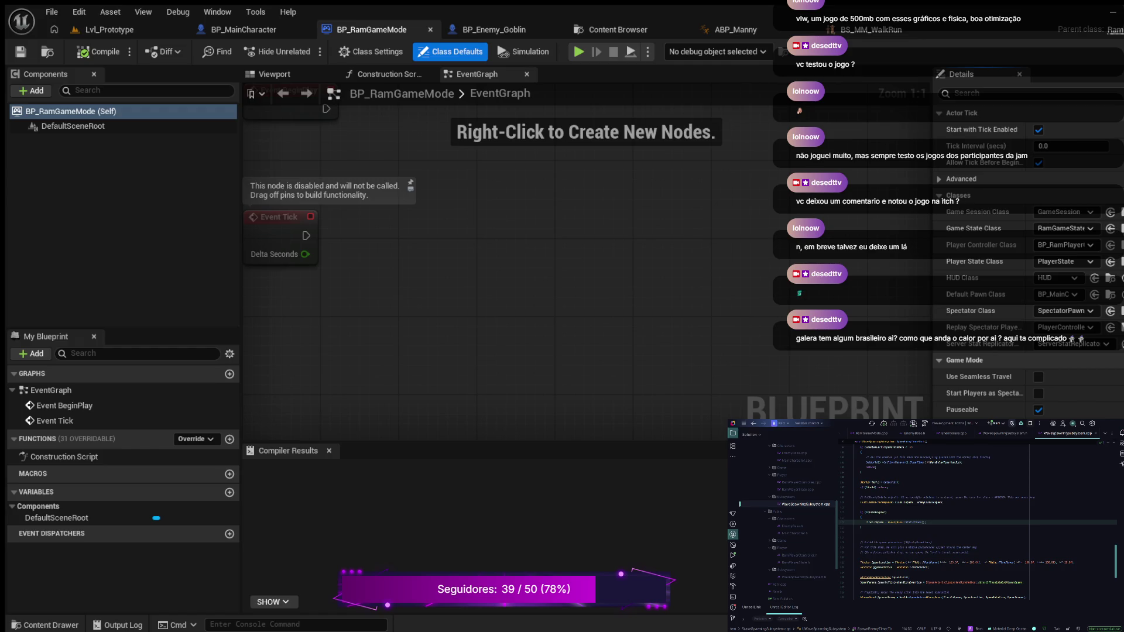
- Confirm RamPlayerController as the Player Controller Class and compile BP_RamGameMode
{"action": "key", "text": "Return"}
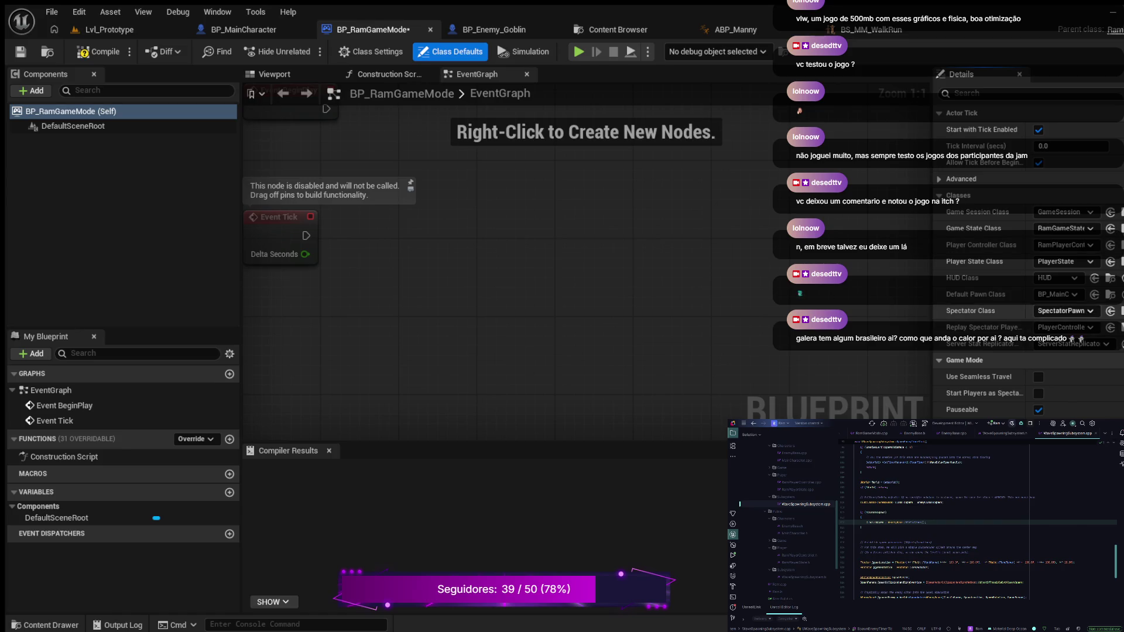
{"action": "key", "text": "F7"}
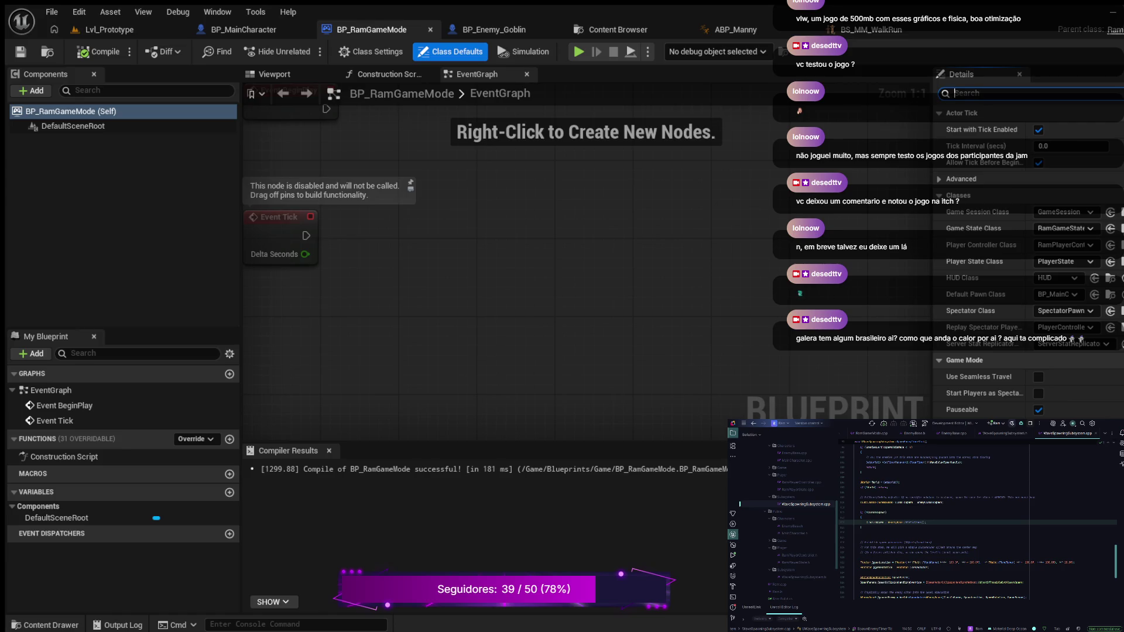
- Search Details for 'wave' and clear it, check the WaveSpawningSubsystem header, then reopen BP_Enemy_Goblin
{"action": "type", "text": "wave"}
{"action": "key", "text": "BackSpace"}
{"action": "key", "text": "BackSpace"}
{"action": "key", "text": "BackSpace"}
{"action": "key", "text": "alt+o"}
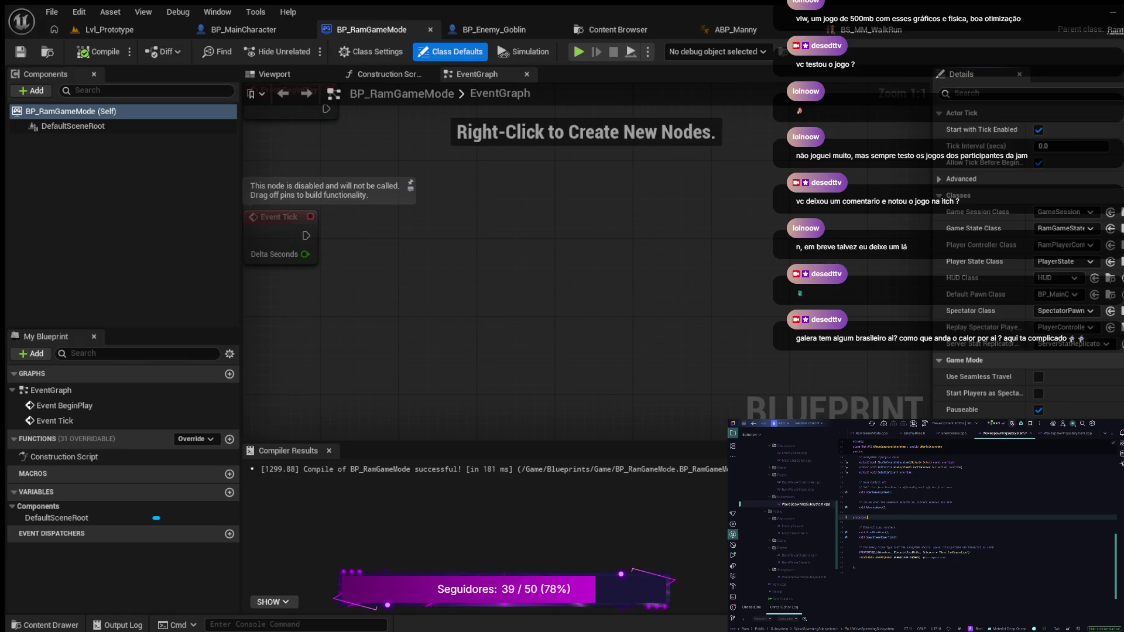
{"action": "left_click", "coordinate": [494, 30]}
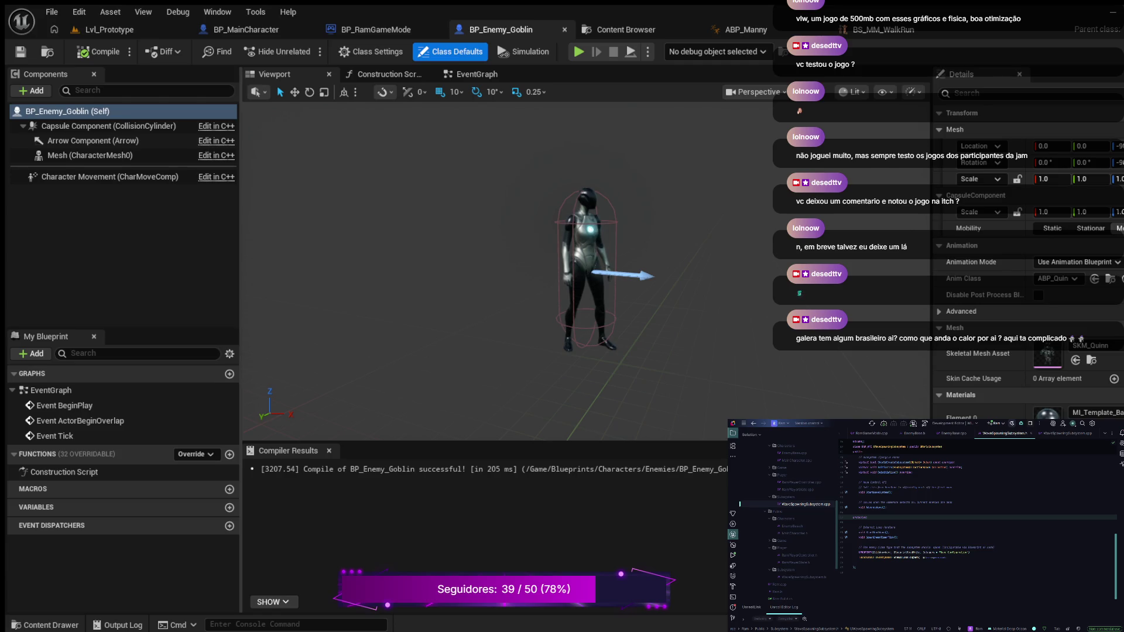
- Switch to BP_RamGameMode and widen the Details panel to read the full class names
{"action": "left_click", "coordinate": [371, 29]}
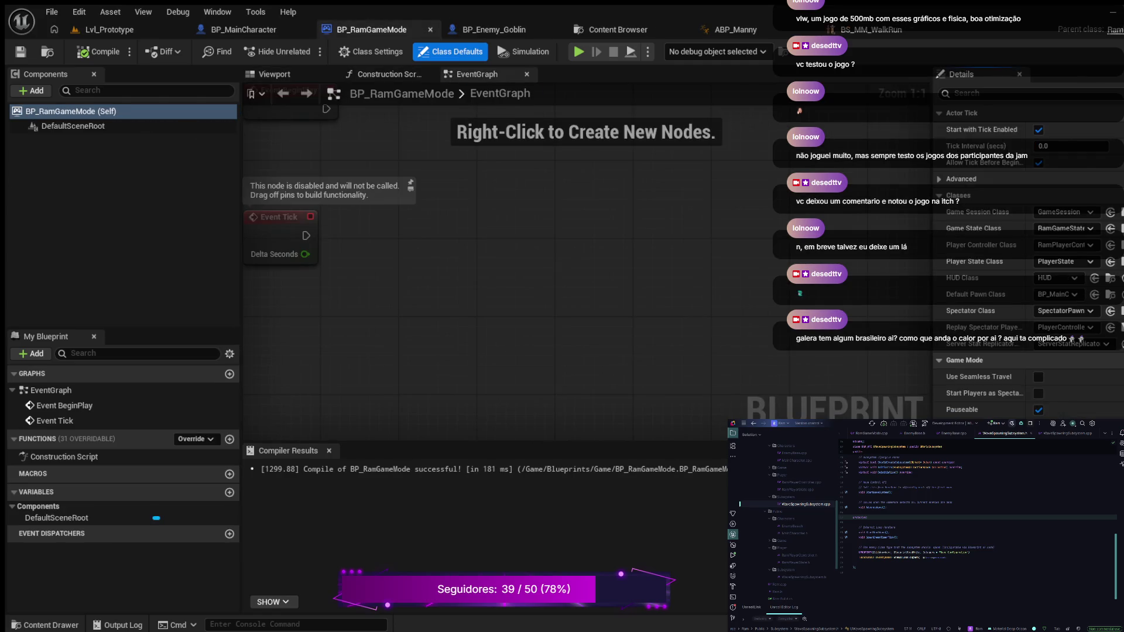
{"action": "left_click_drag", "start_coordinate": [932, 380], "coordinate": [719, 380]}
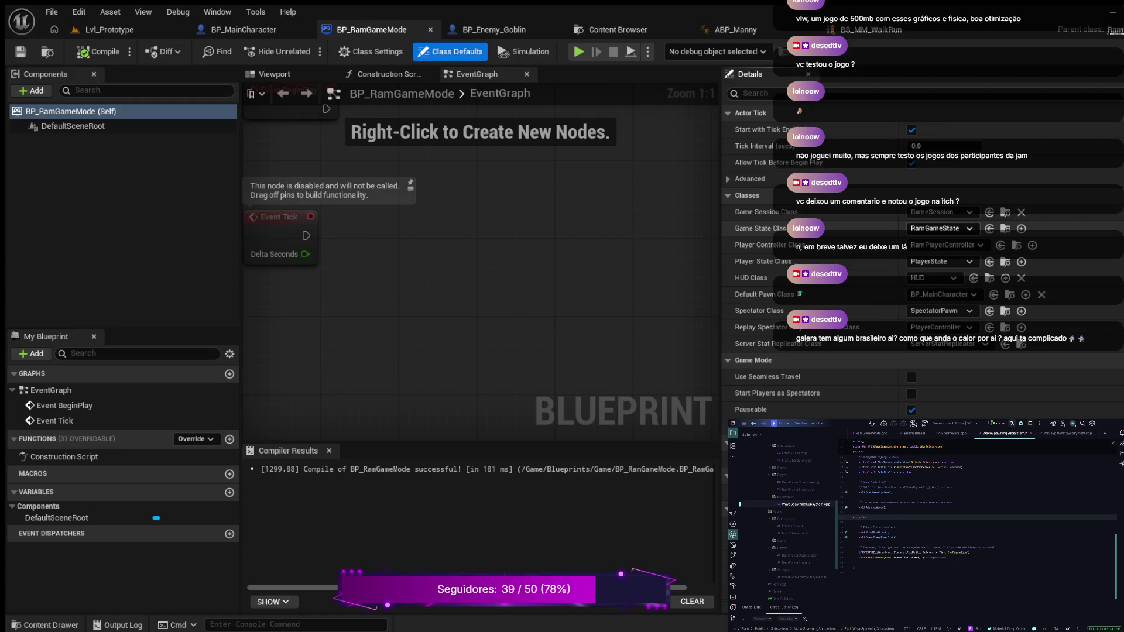
{"action": "scroll", "coordinate": [819, 375], "scroll_direction": "down", "scroll_amount": 2}
{"action": "scroll", "coordinate": [799, 292], "scroll_direction": "up", "scroll_amount": 2}
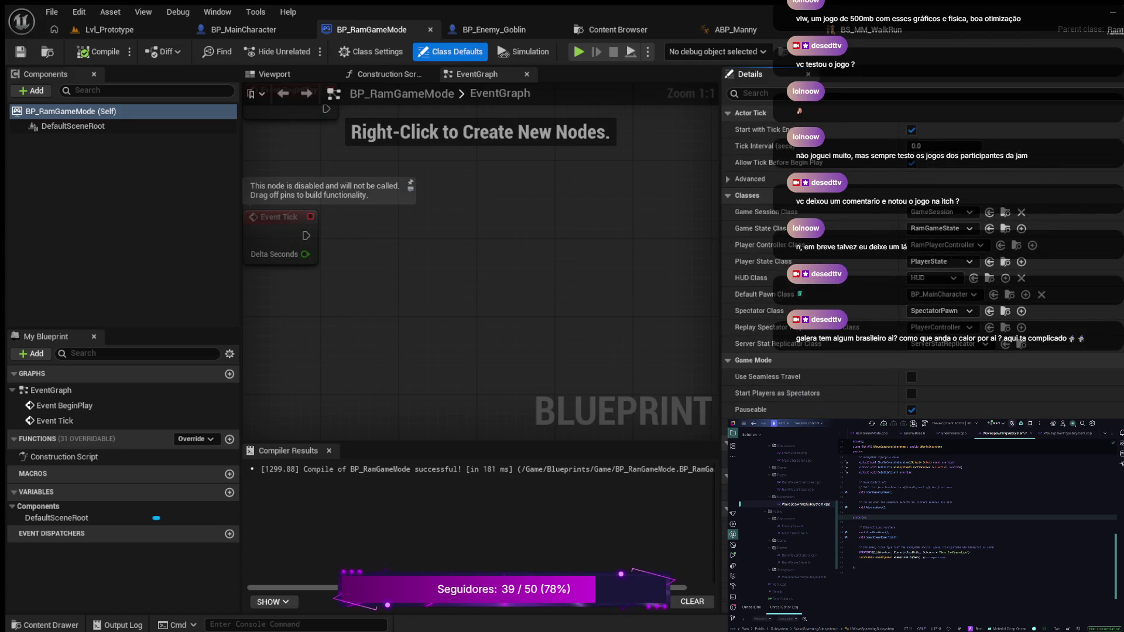
{"action": "left_click", "coordinate": [370, 52]}
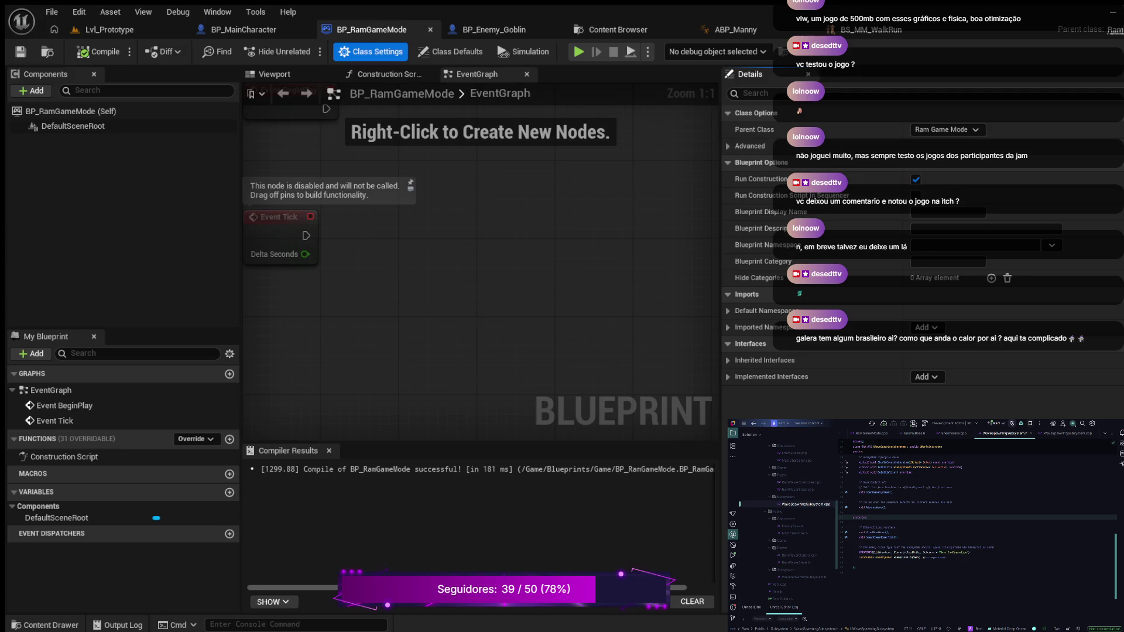
{"action": "left_click", "coordinate": [451, 52]}
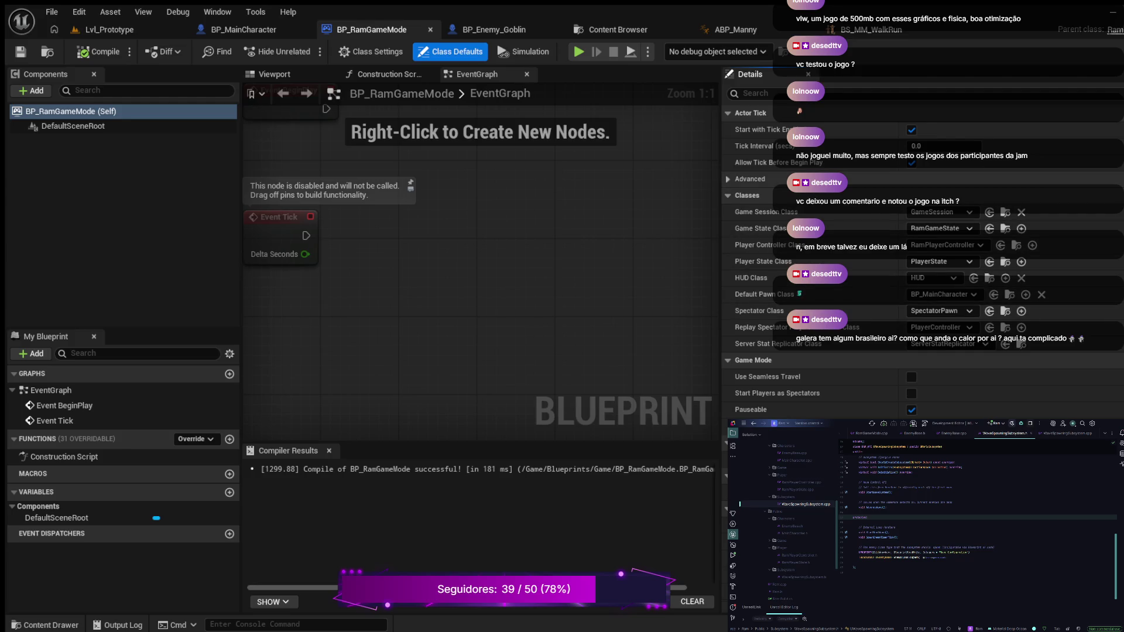
{"action": "left_click", "coordinate": [749, 178]}
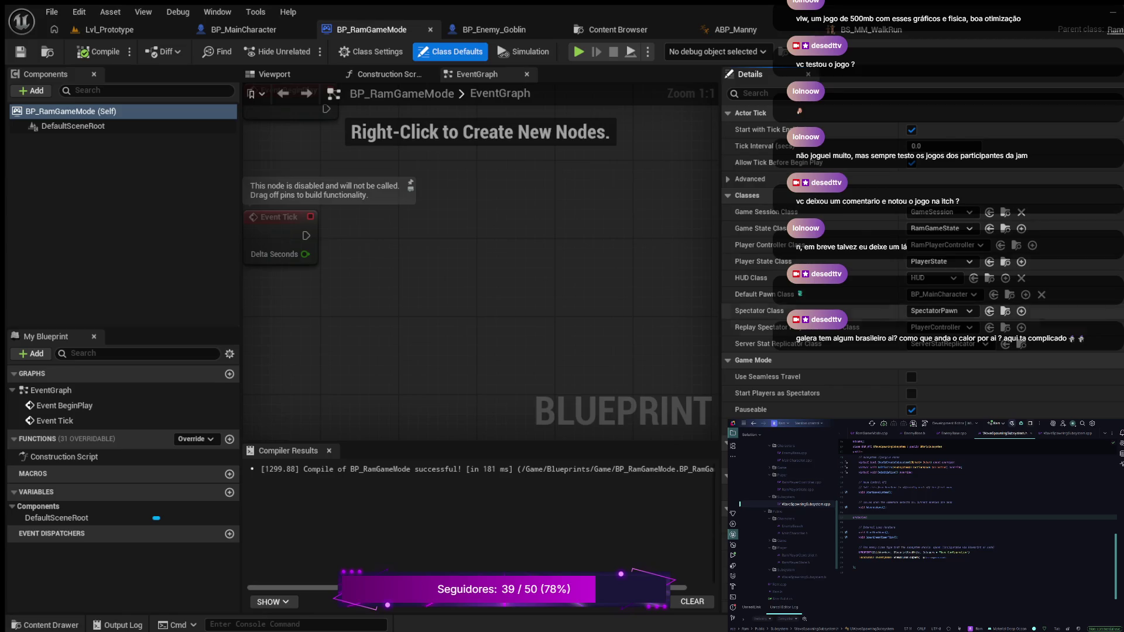
{"action": "scroll", "coordinate": [850, 292], "scroll_direction": "down", "scroll_amount": 5}
{"action": "scroll", "coordinate": [924, 246], "scroll_direction": "up", "scroll_amount": 4}
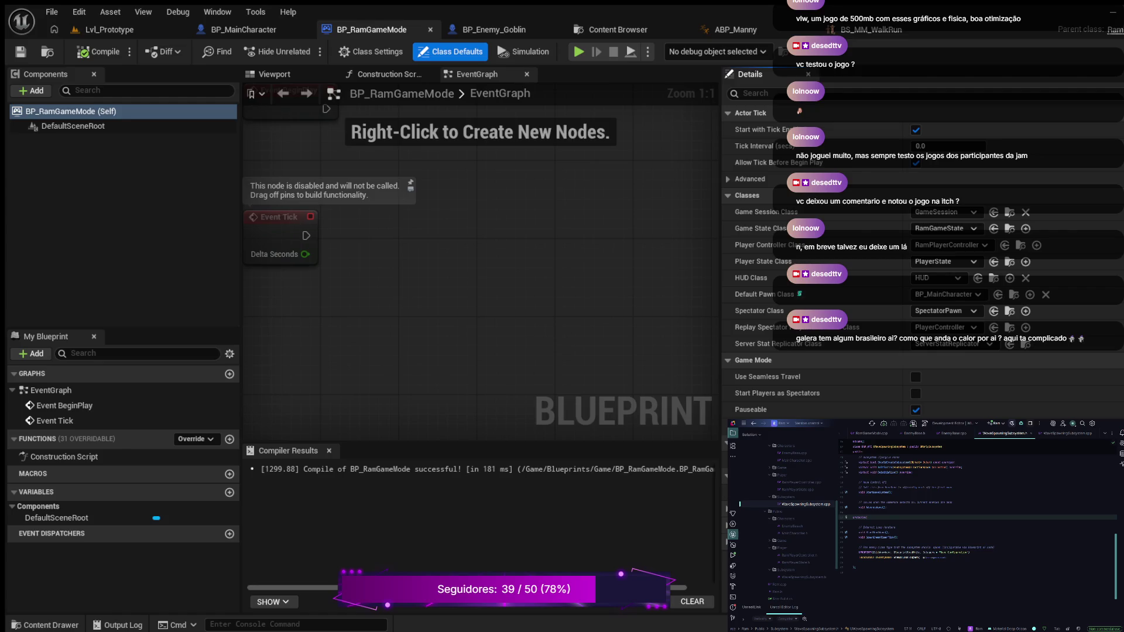
- Switch Rider from WaveSpawningSubsystem.h to its .cpp and scroll up to the include lines
{"action": "key", "text": "ctrl+alt+Home"}
{"action": "scroll", "coordinate": [977, 521], "scroll_direction": "up", "scroll_amount": 3}
{"action": "scroll", "coordinate": [978, 520], "scroll_direction": "up", "scroll_amount": 5}
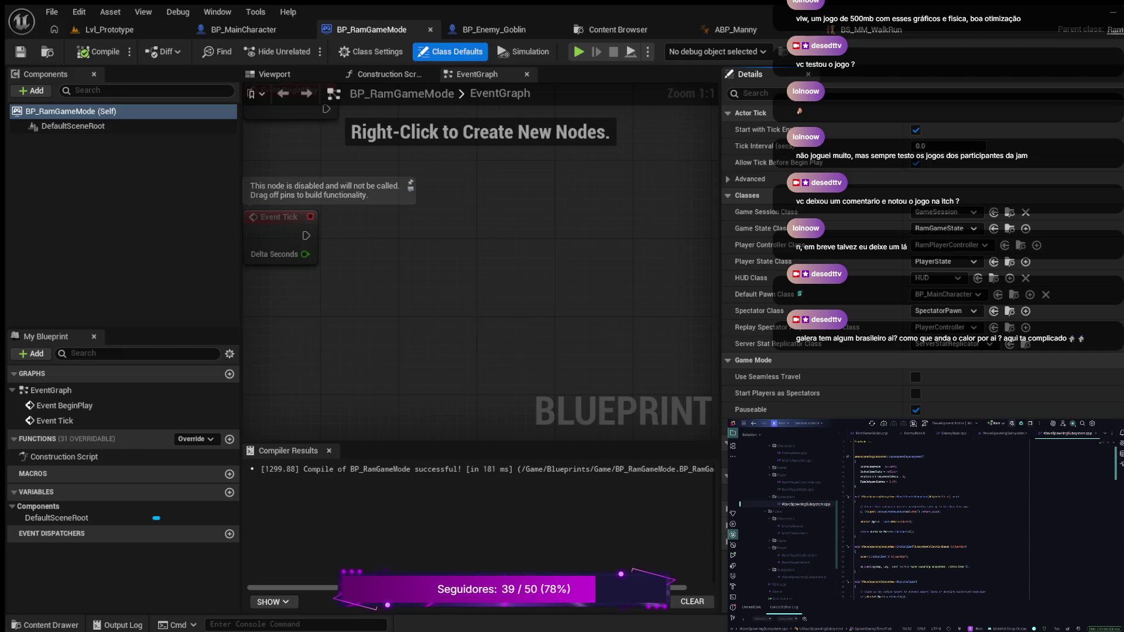
{"action": "scroll", "coordinate": [977, 520], "scroll_direction": "up", "scroll_amount": 2}
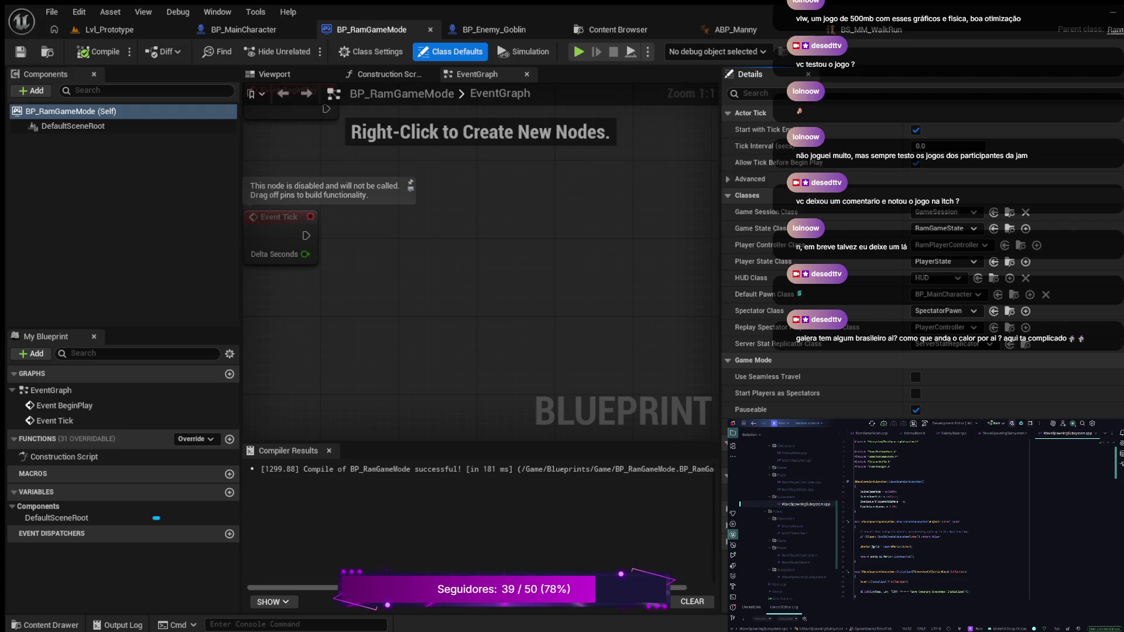